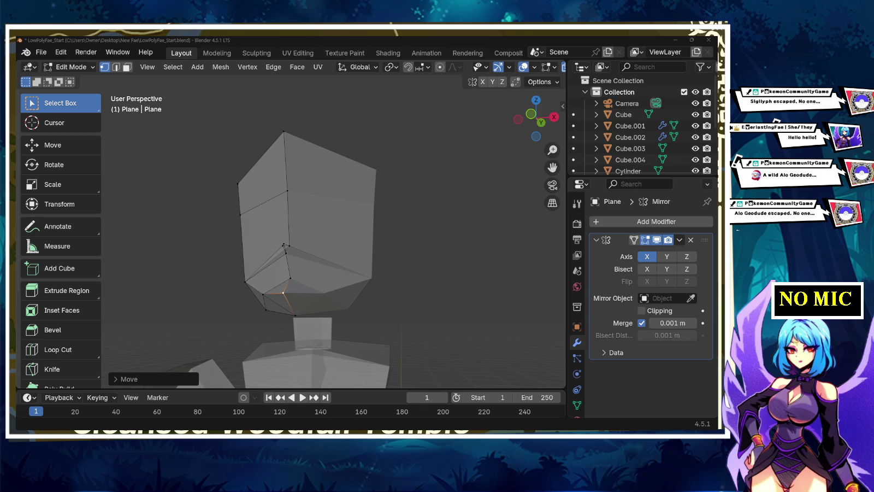
Step: Delete the two lower chin faces of the head mesh in face select mode, opening its underside
middle_click_drag(306, 230, 360, 216)
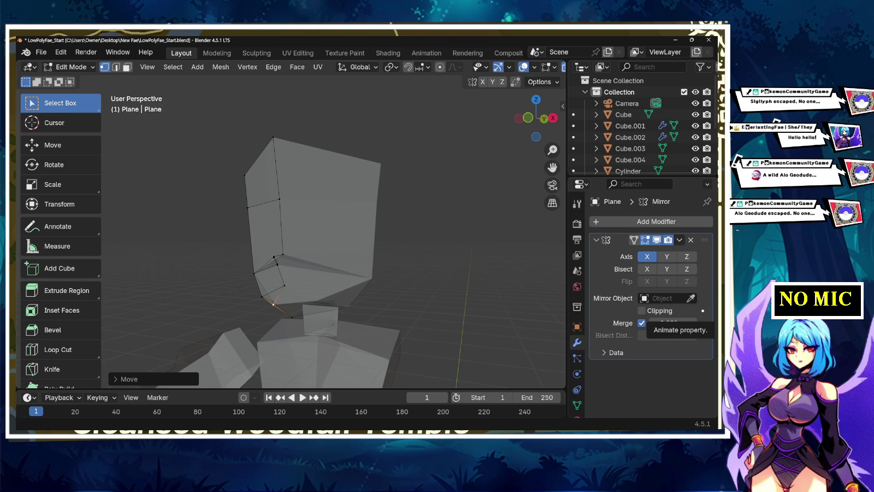
mouse_move(328, 246)
middle_mouse_down()
mouse_move(328, 208)
mouse_move(351, 218)
middle_mouse_up()
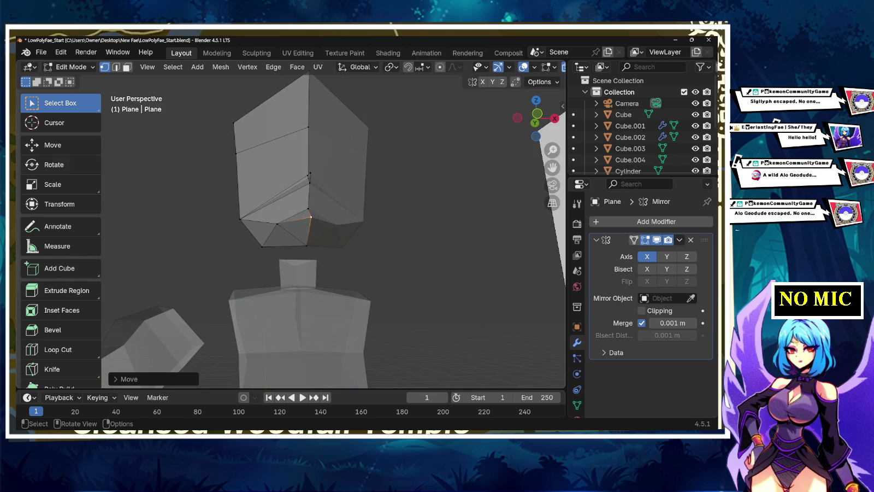
left_click(127, 67)
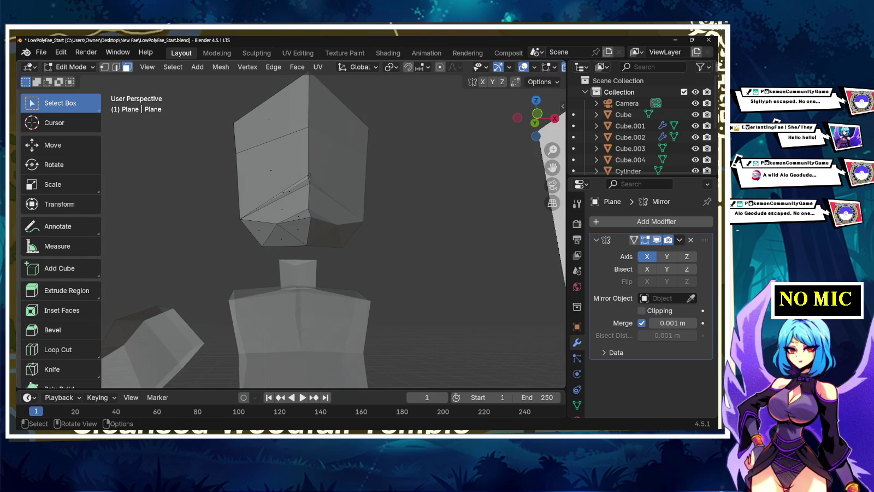
left_click(298, 228, "shift")
scroll(298, 229, "up", 3)
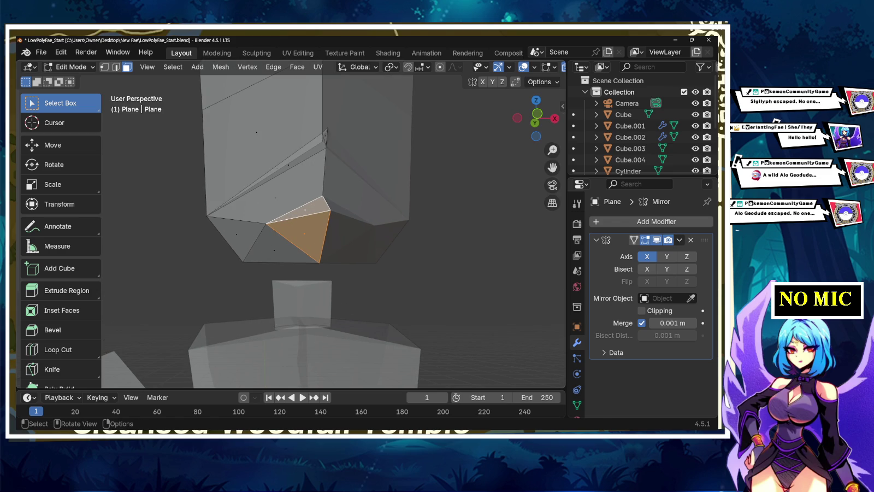
key("x")
left_click(301, 256)
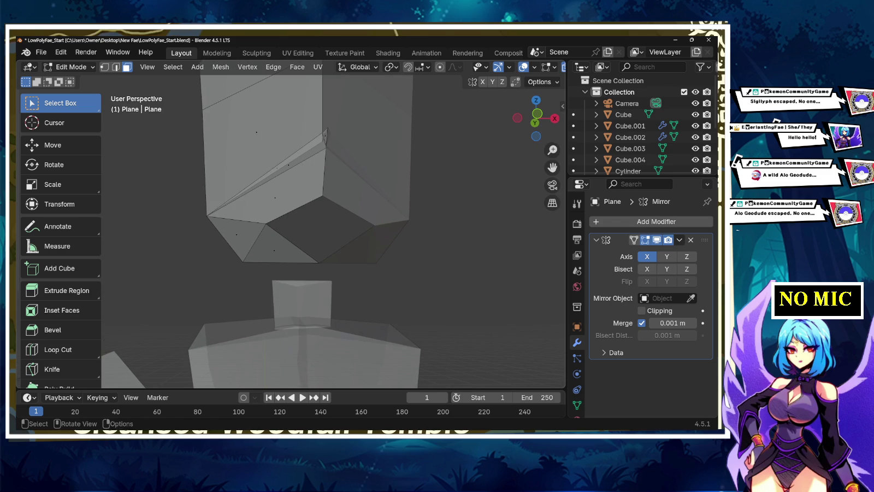
mouse_move(301, 255)
middle_mouse_down()
mouse_move(263, 251)
mouse_move(256, 230)
mouse_move(257, 242)
middle_mouse_up()
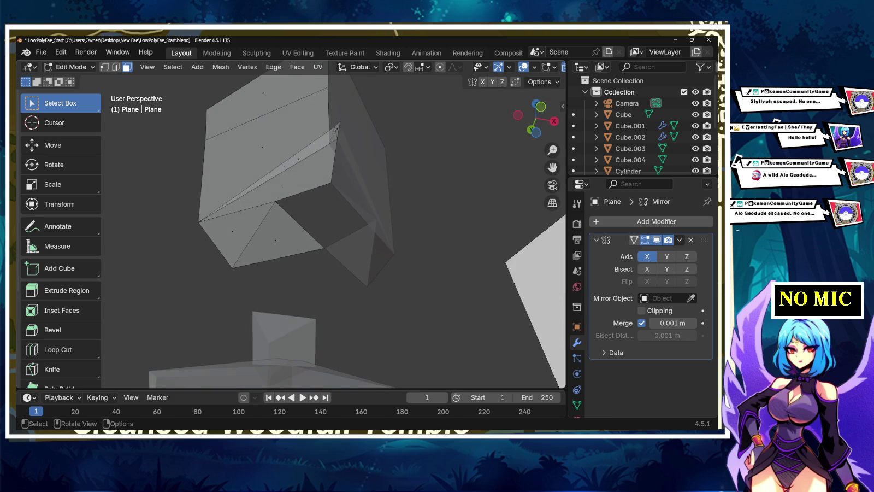
Step: Delete the remaining underside faces of the head mesh
key("x")
left_click(257, 229)
left_click(215, 233)
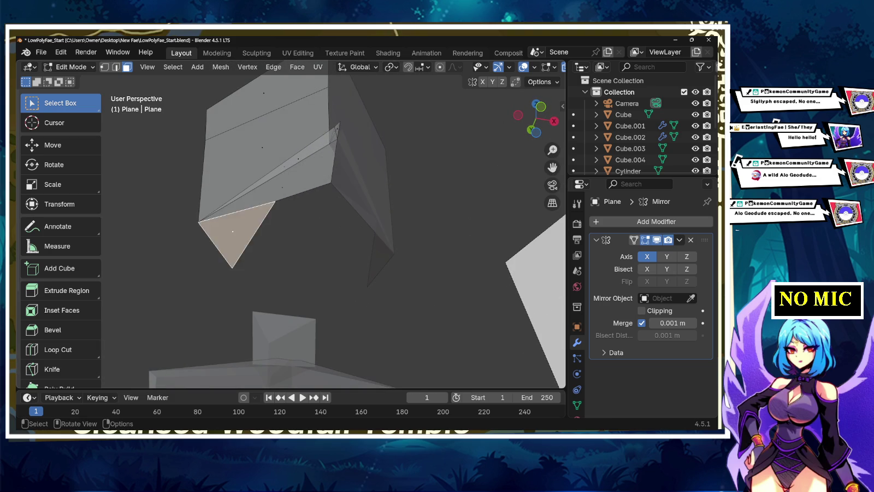
key("x")
left_click(194, 233)
middle_click_drag(194, 232, 263, 241)
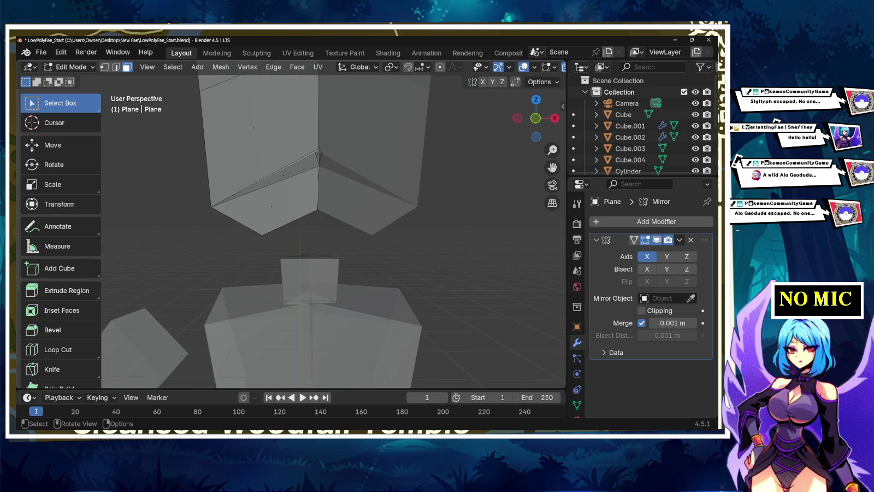
Step: Raise the bottom chin vertex about 0.022 m along Z and check it in front view
key("1")
left_click(263, 235)
key("g")
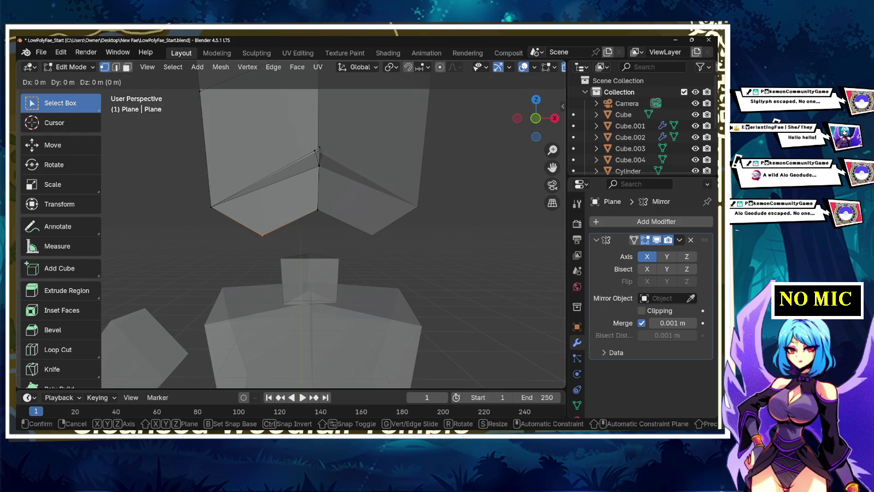
key("z")
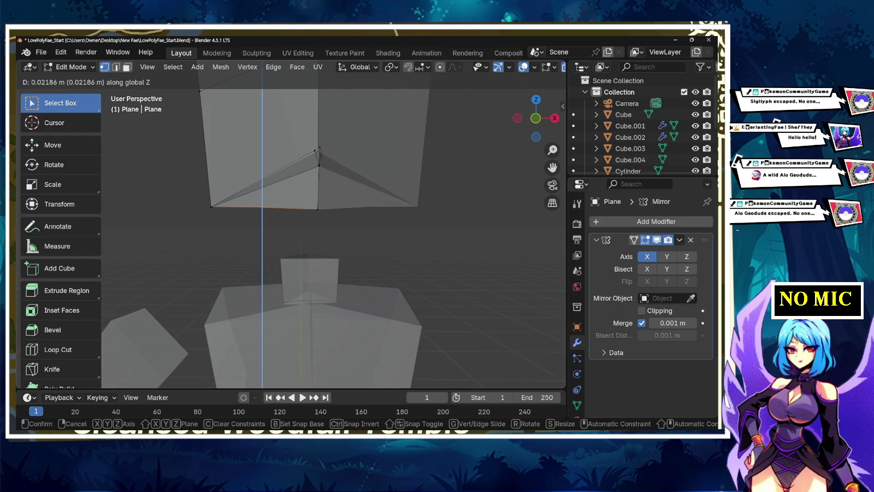
key("Return")
left_click(536, 118)
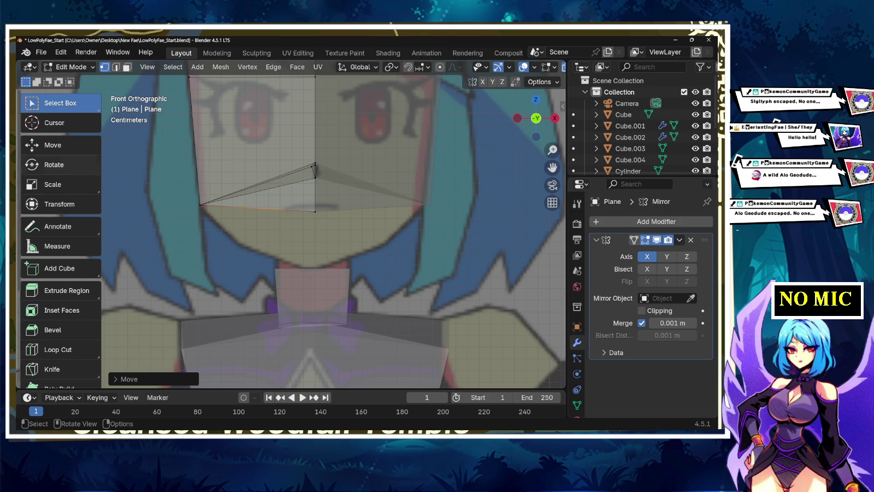
Step: Extrude the two bottom face edges about 0.039 m straight down along Z and select the new bottom vertices
key("alt+a")
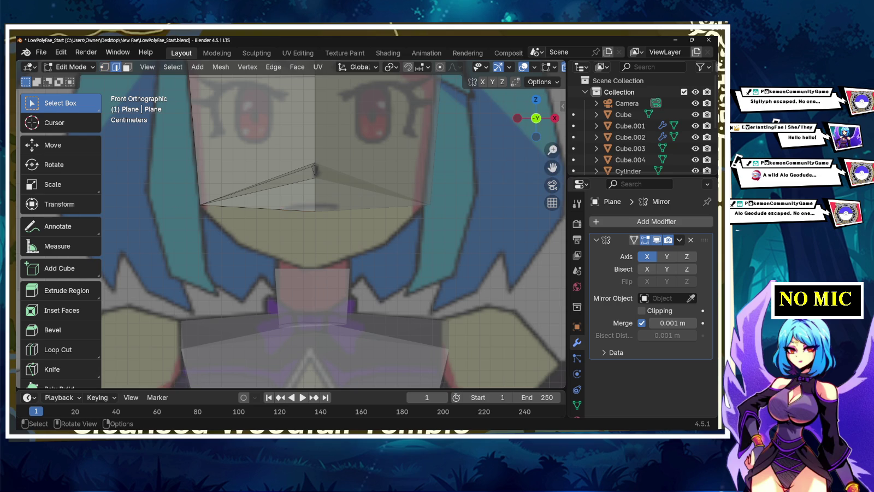
left_click(232, 207)
left_click(296, 210, "shift")
key("e")
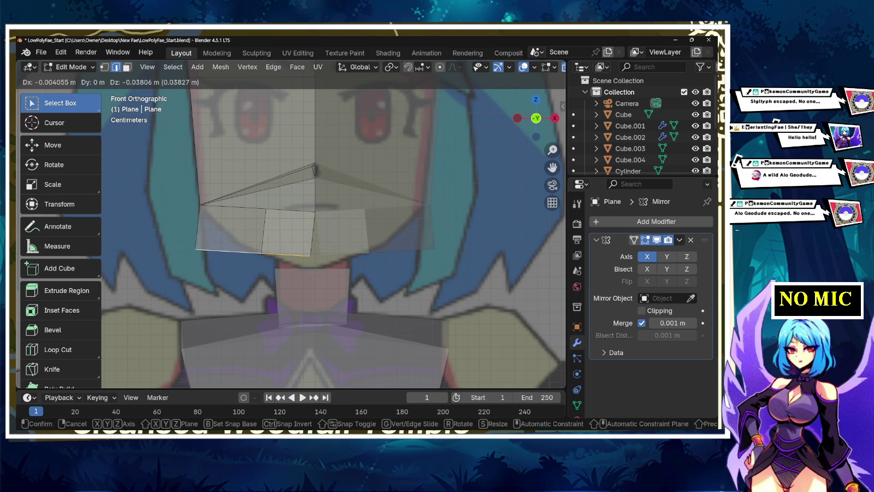
key("z")
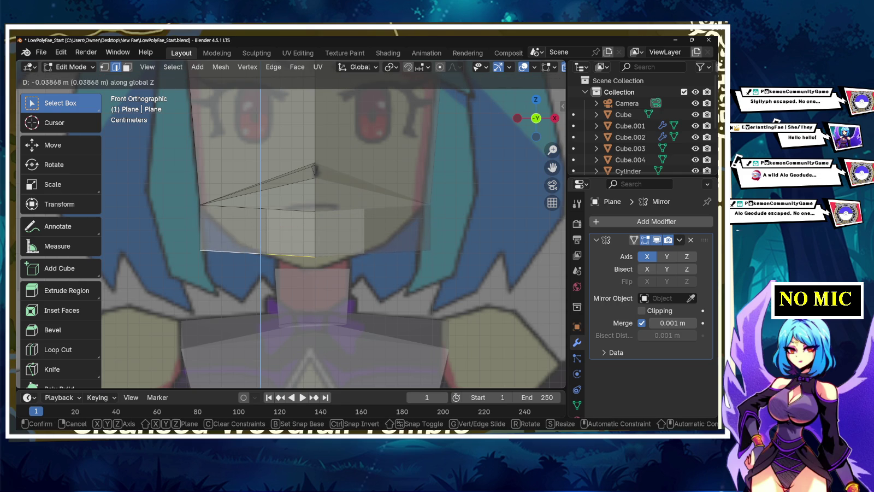
key("Return")
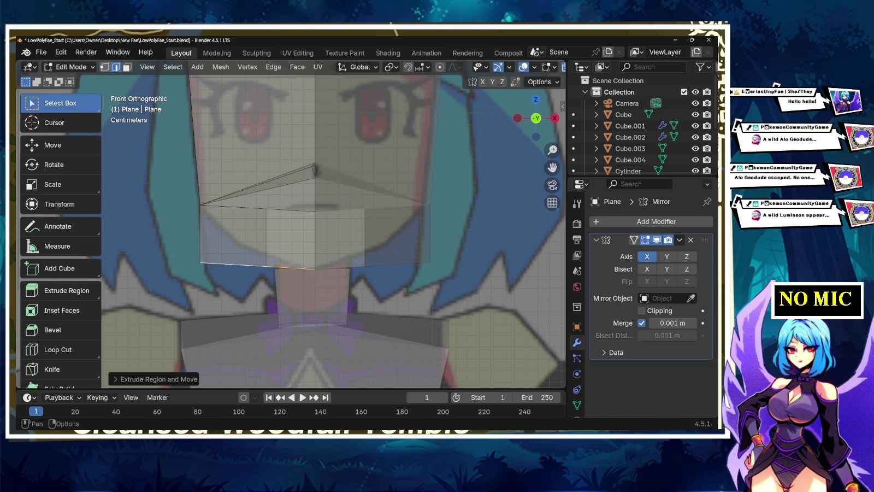
key("1")
left_click(267, 266)
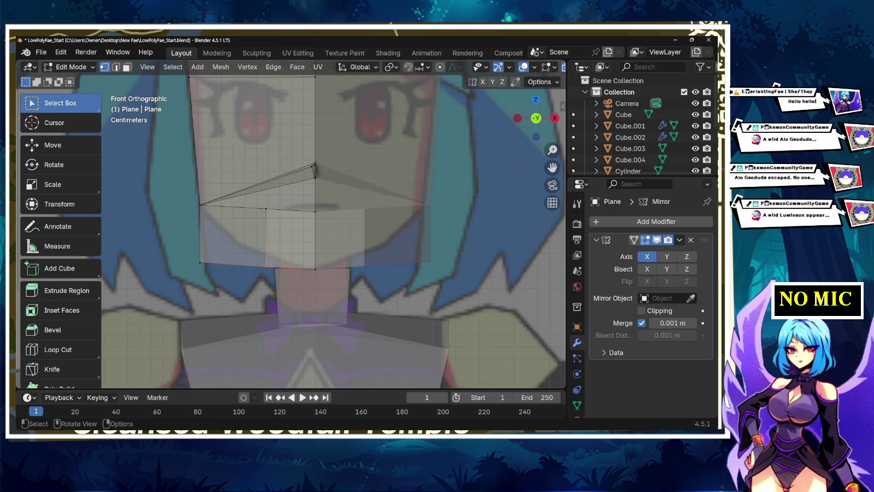
key("ctrl+v")
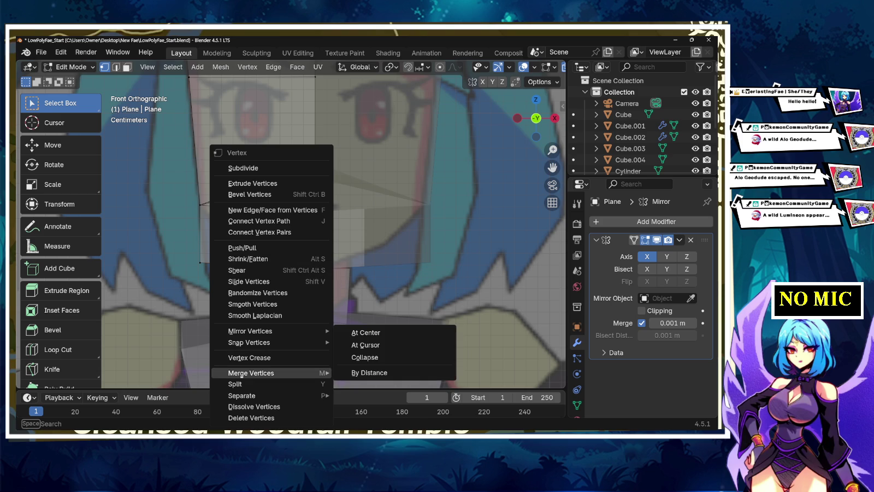
Step: Merge the bottom vertices at center into a chin point and set Mirror Merge distance to 0.044 m
left_click(366, 332)
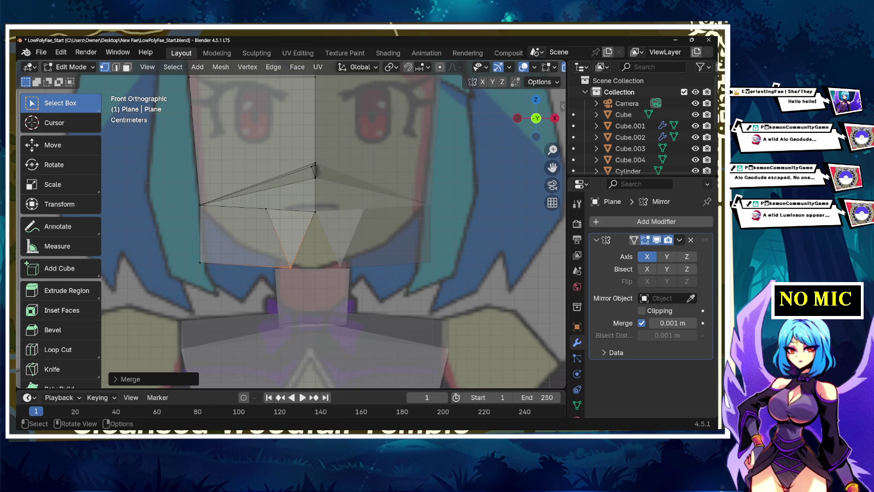
key("g")
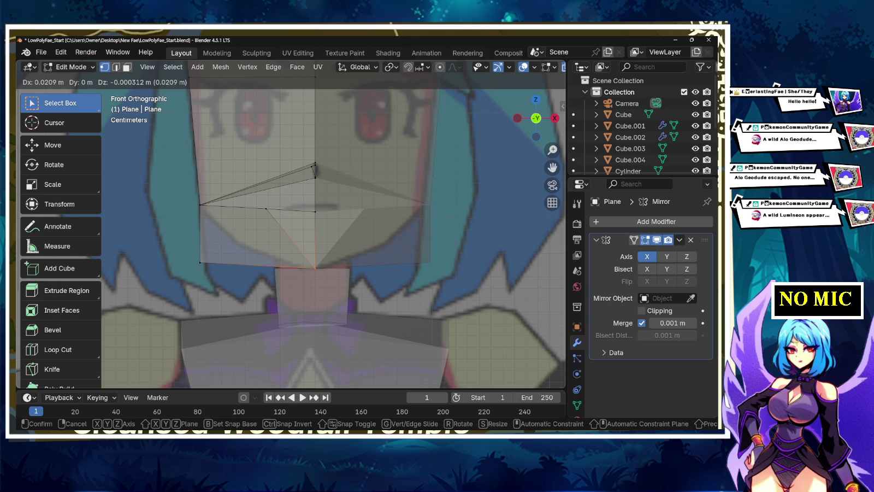
key("z")
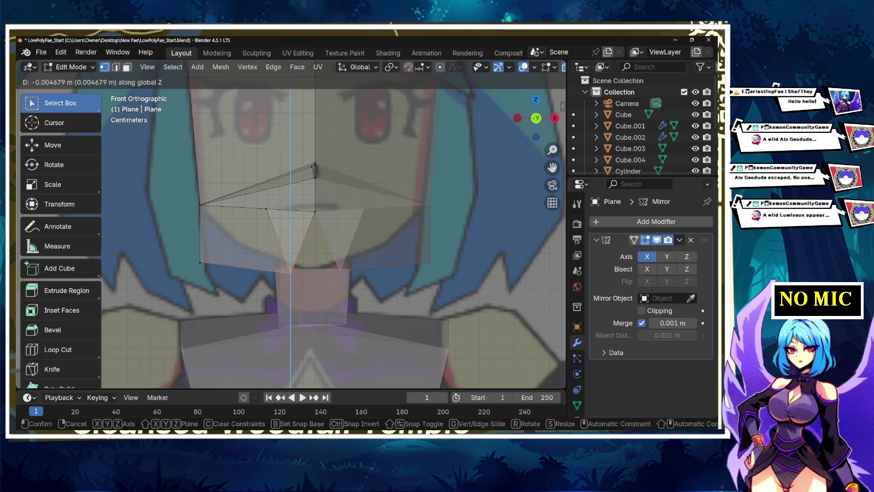
key("x")
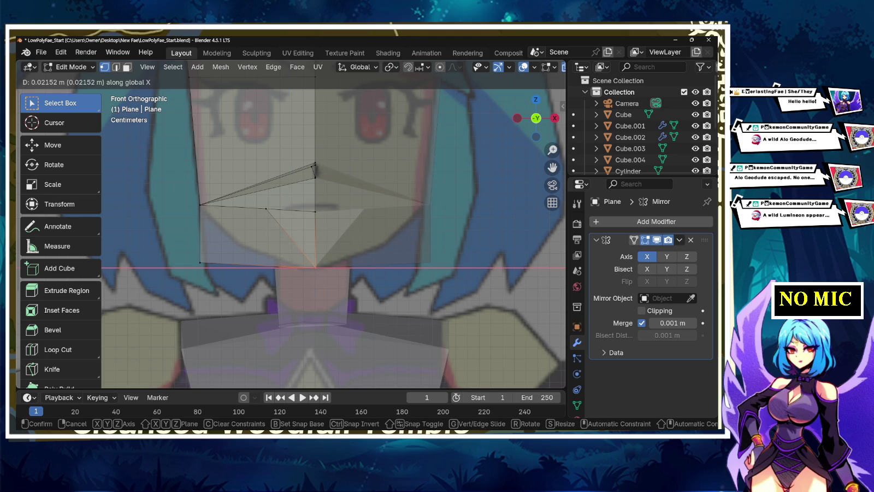
key("Return")
left_click_drag(672, 324, 694, 322)
Step: Nudge the bottom-left jaw vertex and centre vertex to trace the reference jawline
left_click(201, 262)
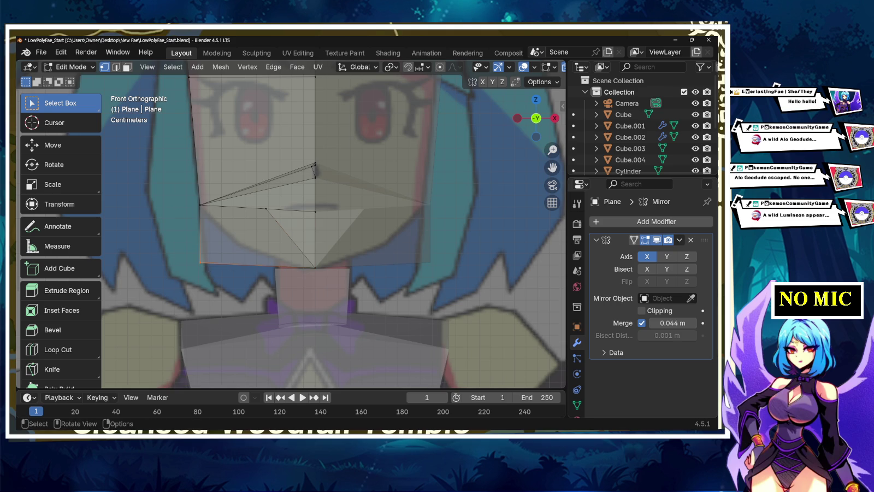
key("g")
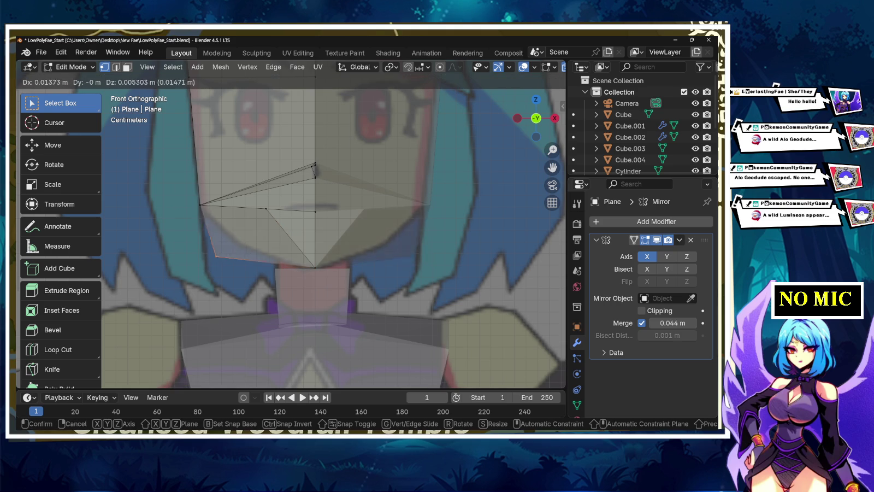
key("Return")
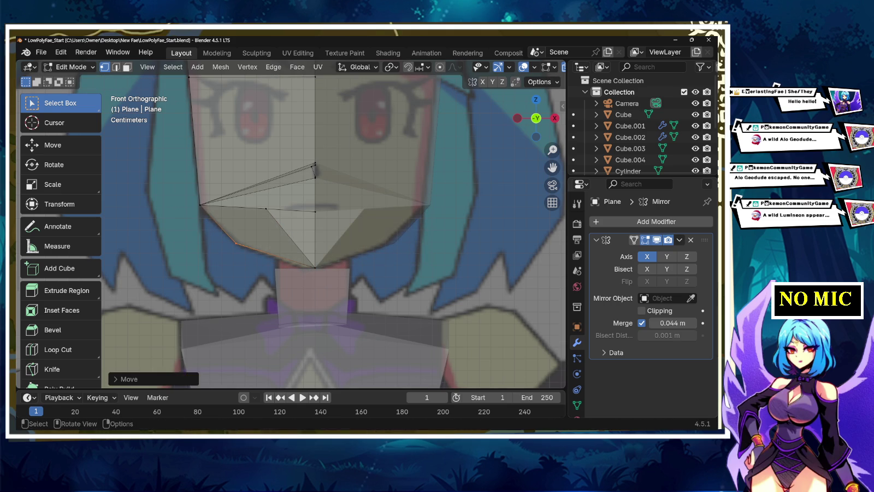
left_click(315, 212)
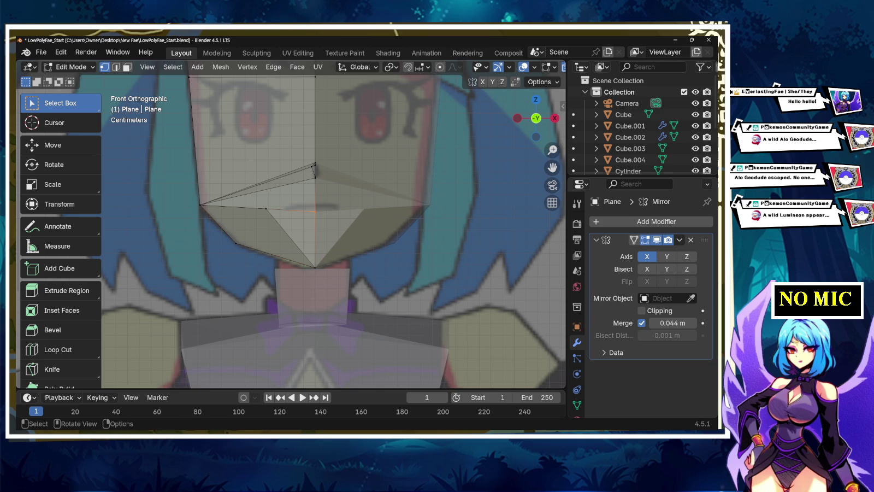
key("g")
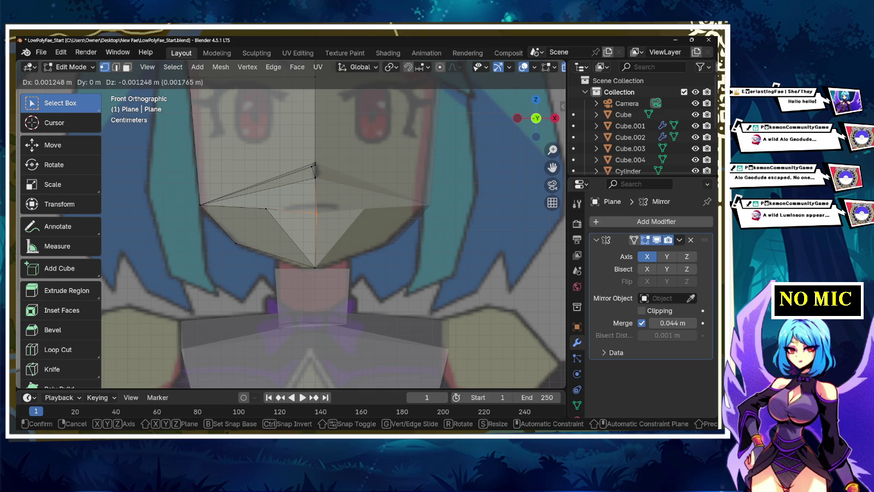
key("Return")
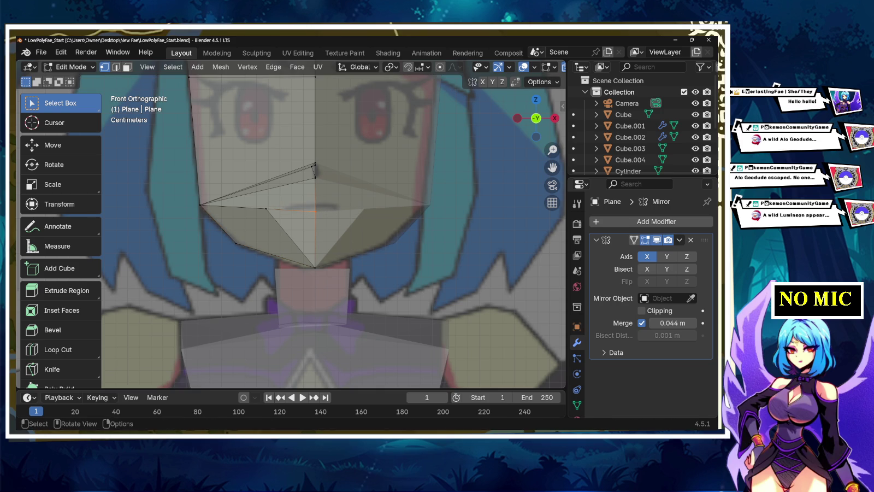
key("g")
key("z")
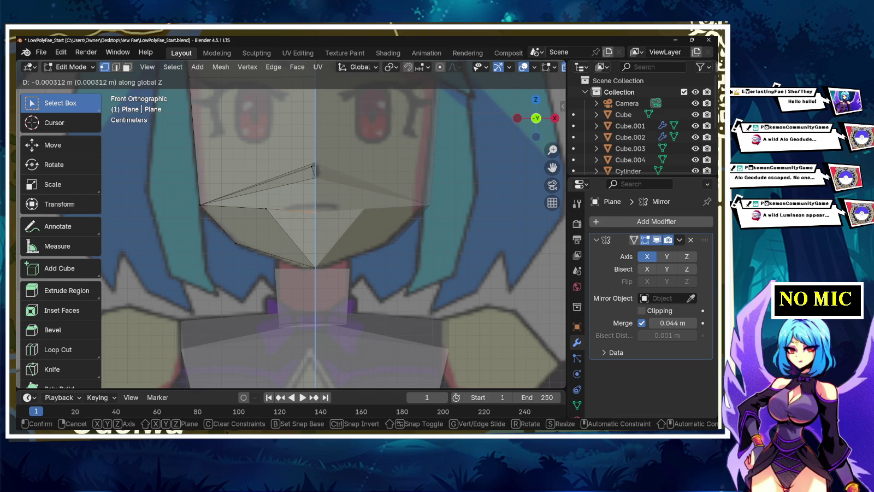
key("Return")
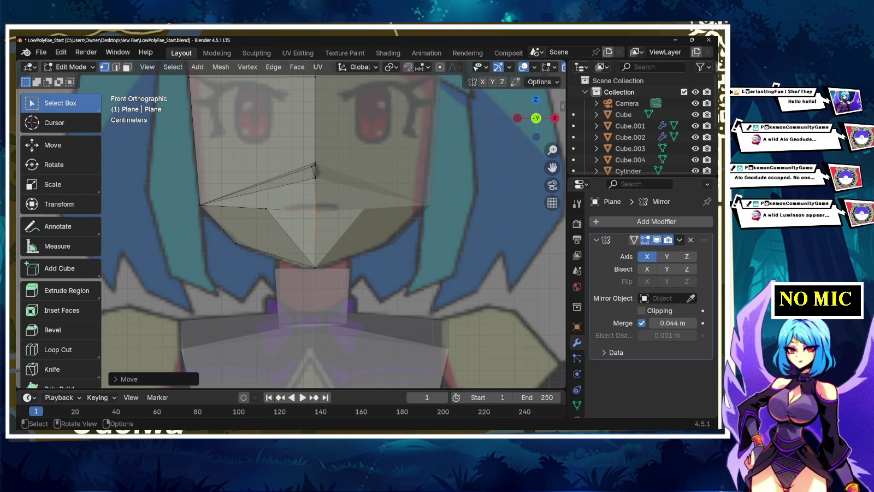
middle_click_drag(328, 219, 360, 230)
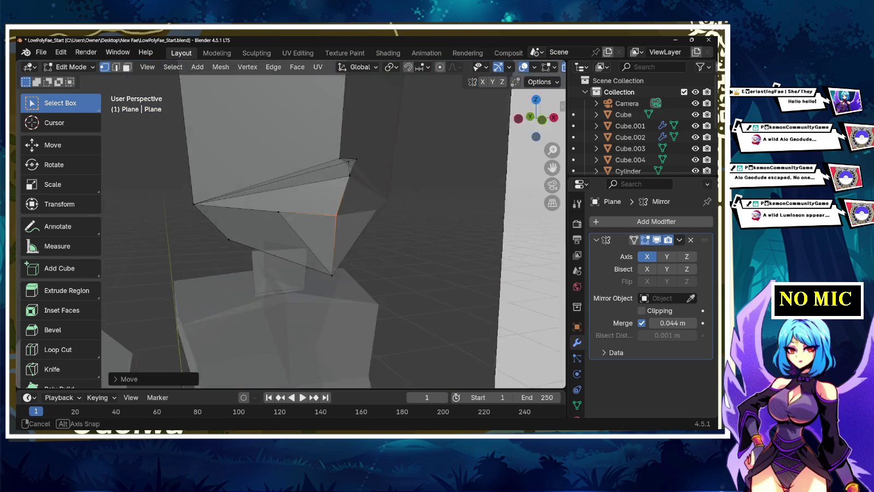
mouse_move(361, 230)
middle_mouse_down()
mouse_move(327, 230)
mouse_move(339, 224)
middle_mouse_up()
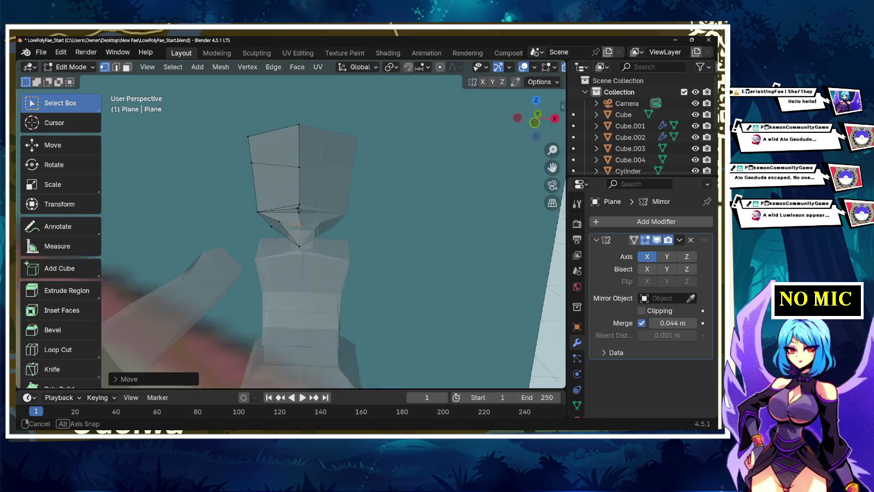
scroll(333, 230, "down", 5)
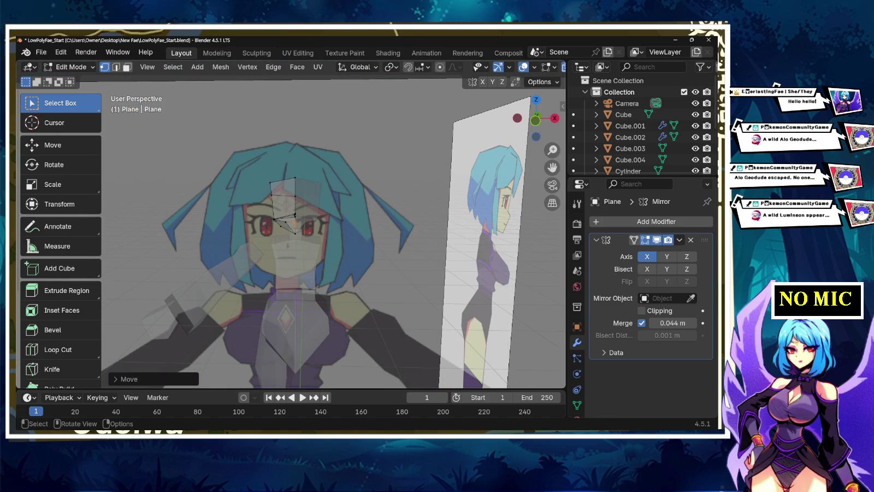
mouse_move(295, 218)
middle_mouse_down()
mouse_move(328, 218)
mouse_move(316, 161)
middle_mouse_up()
mouse_move(316, 159)
left_mouse_down()
mouse_move(351, 219)
mouse_move(351, 243)
left_mouse_up()
mouse_move(352, 243)
middle_mouse_down()
mouse_move(383, 235)
mouse_move(340, 235)
middle_mouse_up()
scroll(327, 235, "up", 2)
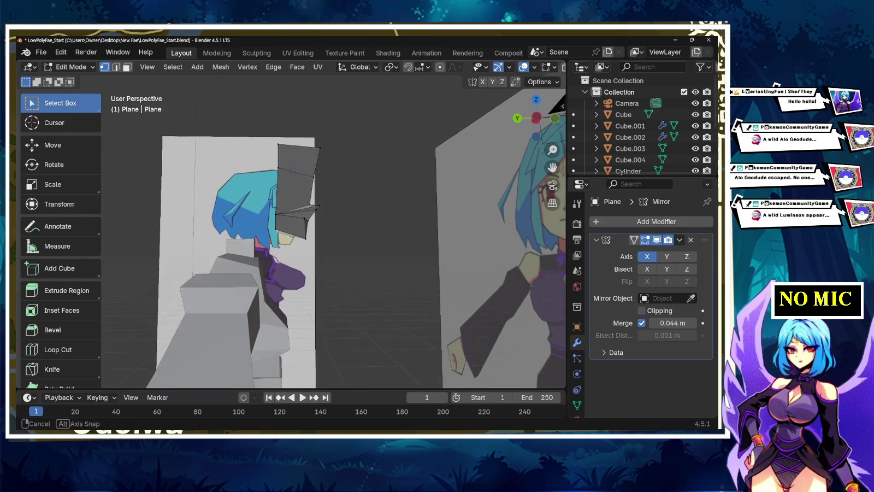
left_click(518, 118)
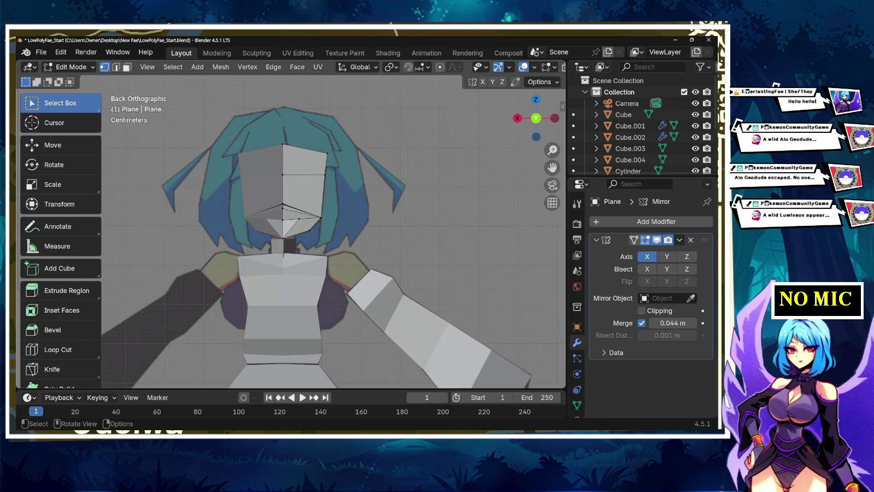
Step: In Left Orthographic X-ray view, move the lower corner and upper face vertices onto the side profile
left_click(555, 119)
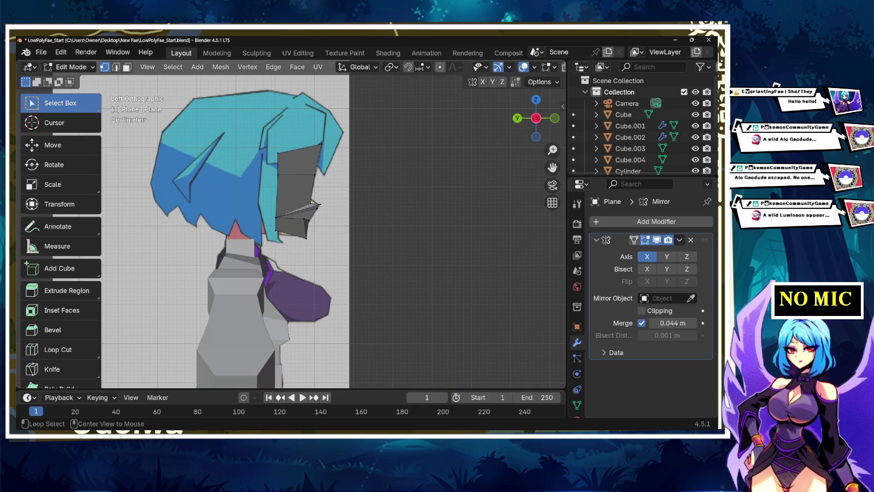
key("alt+z")
scroll(292, 230, "up", 3)
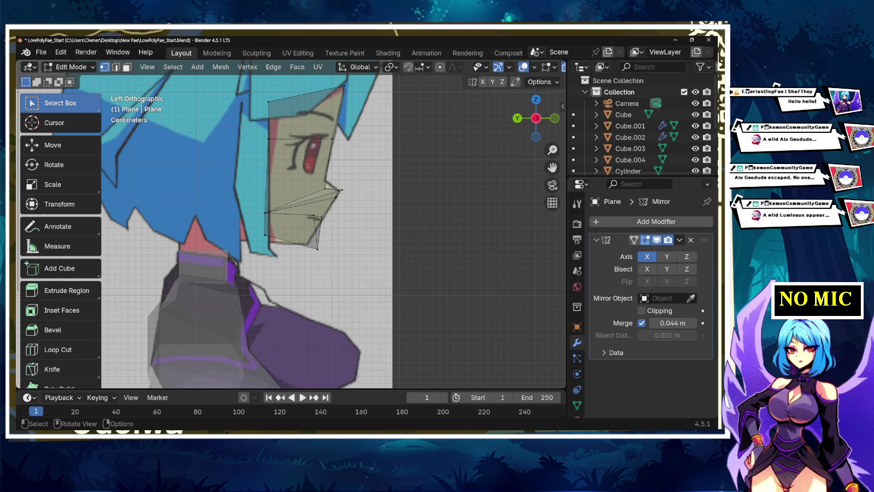
left_click(266, 236)
left_click_drag(266, 236, 269, 212)
left_click_drag(326, 181, 337, 193)
scroll(291, 229, "up", 1)
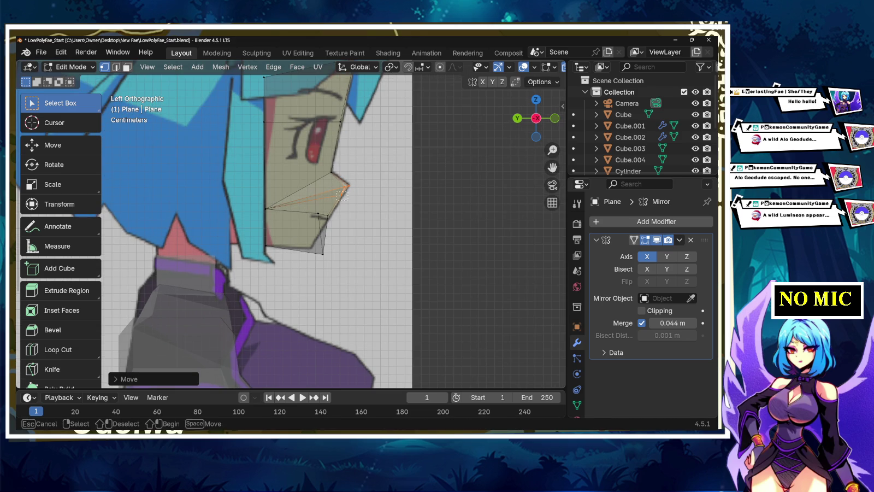
key("g")
key("Return")
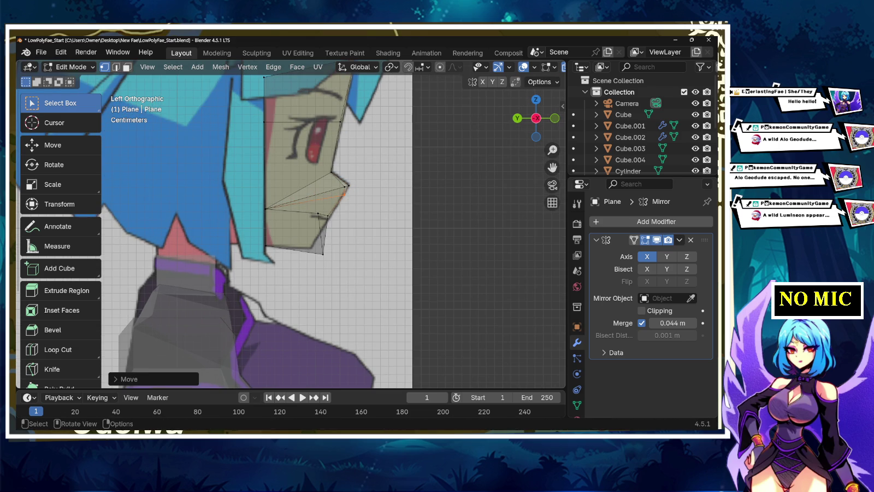
key("g")
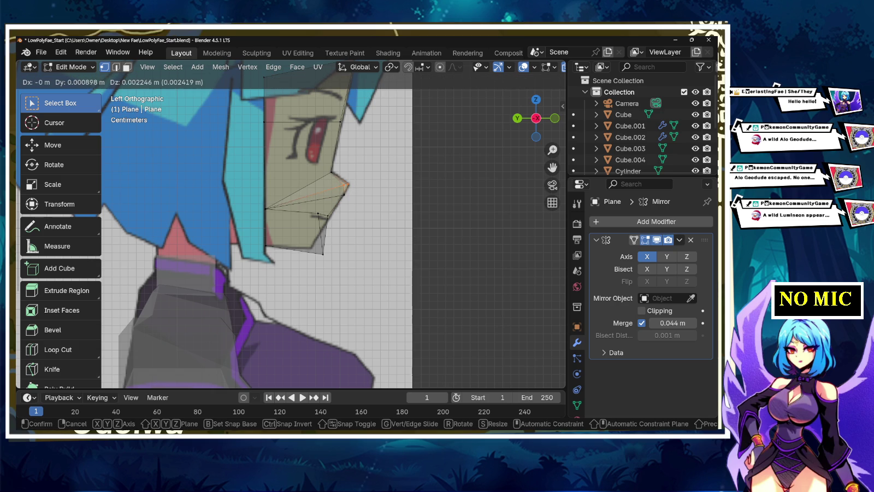
key("Return")
Step: Adjust the vertices below the nose, at the chin and at the bottom jaw to the profile
left_click(319, 213)
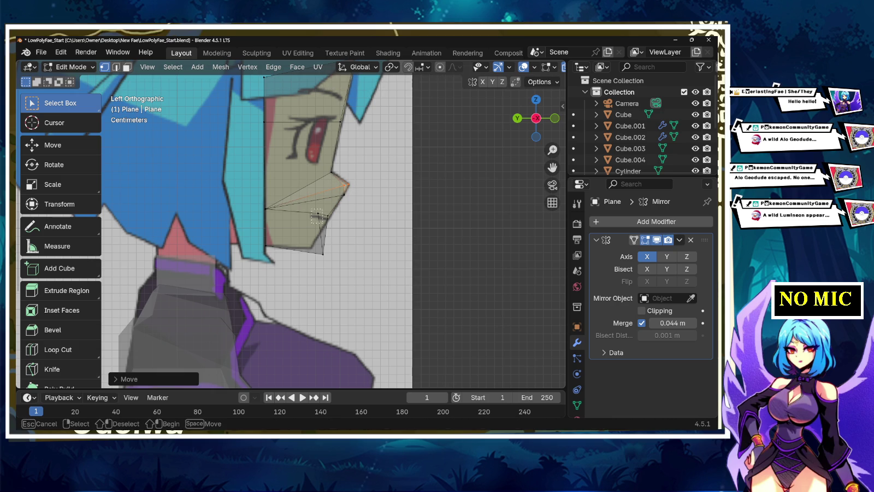
key("g")
key("Return")
left_click(327, 220)
key("g")
key("Return")
left_click(323, 252)
key("g")
key("Return")
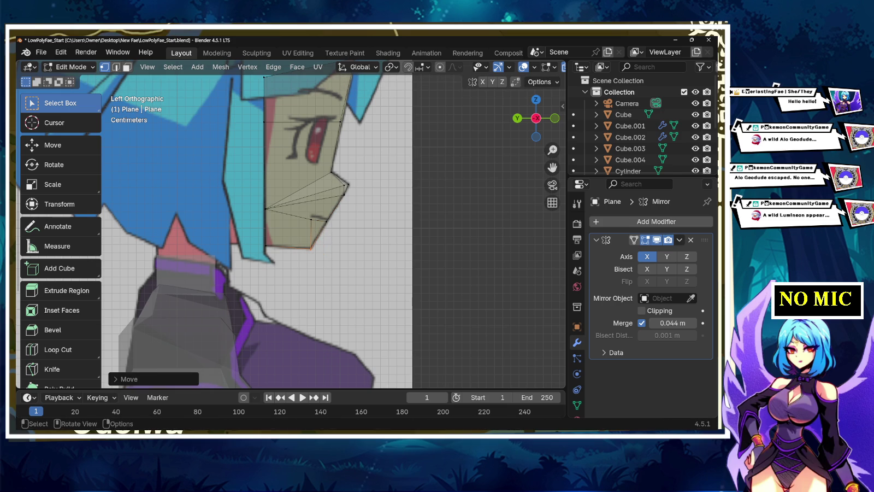
Step: Refine the mouth-line vertex position against the side reference
left_click(311, 218)
key("g")
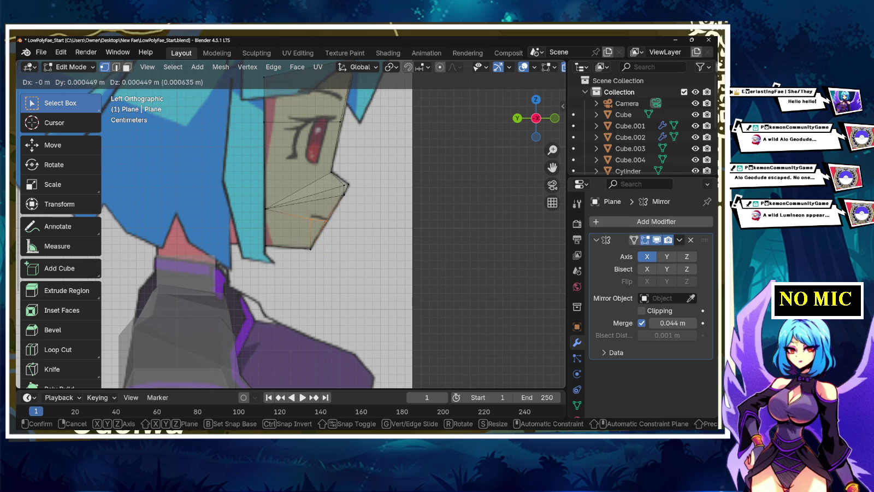
key("Return")
key("g")
key("Return")
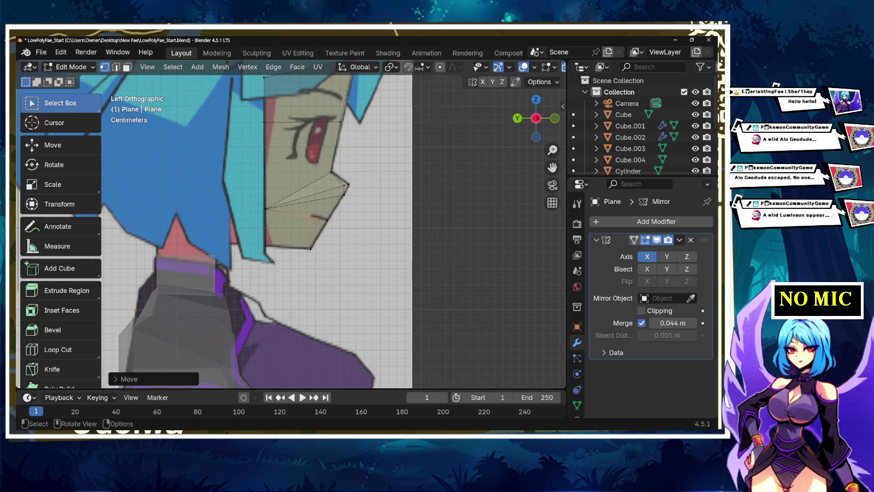
Step: Move the eye-line edge loop vertically and reposition an adjacent edge
middle_click_drag(273, 191, 265, 232, "shift")
left_click(295, 163, "alt")
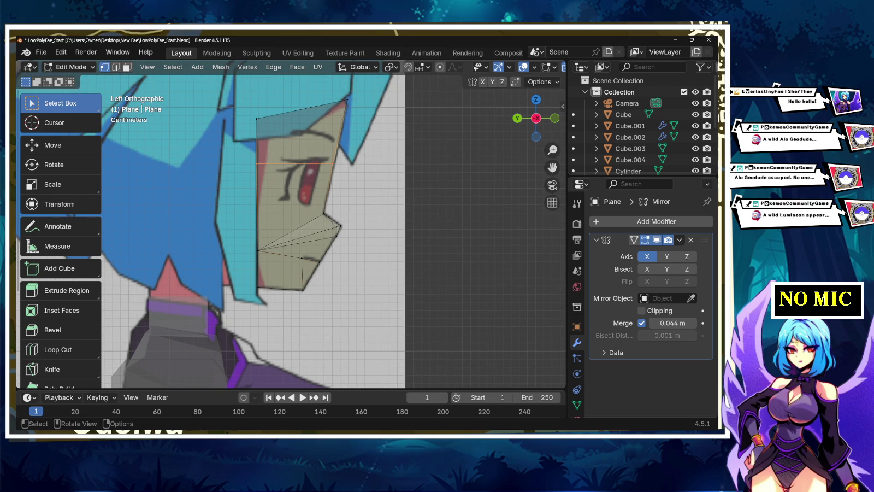
key("g")
key("z")
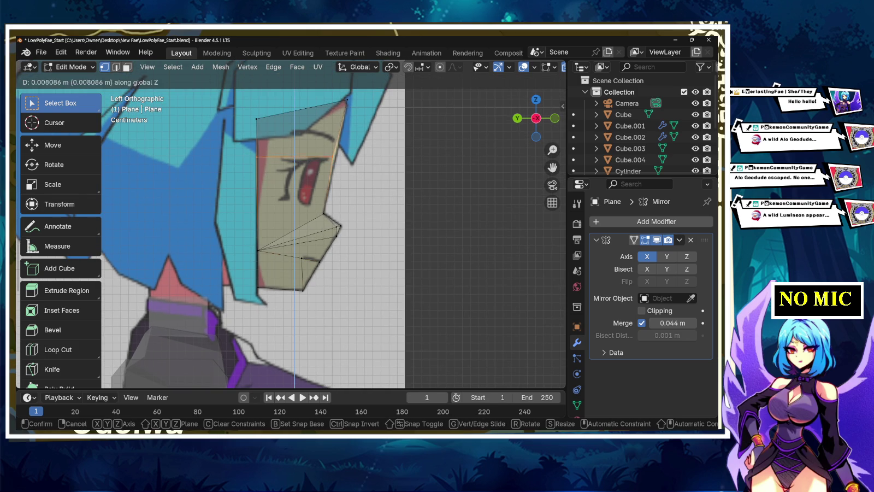
key("Return")
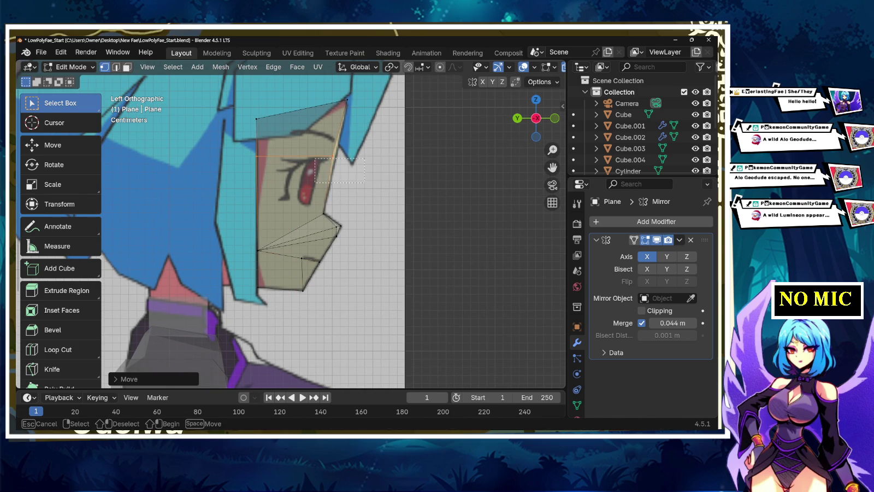
key("alt+a")
key("g")
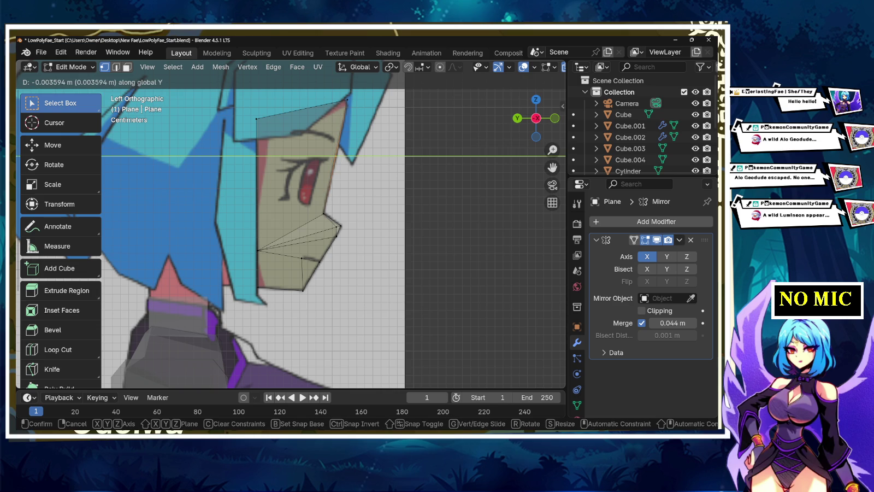
key("Return")
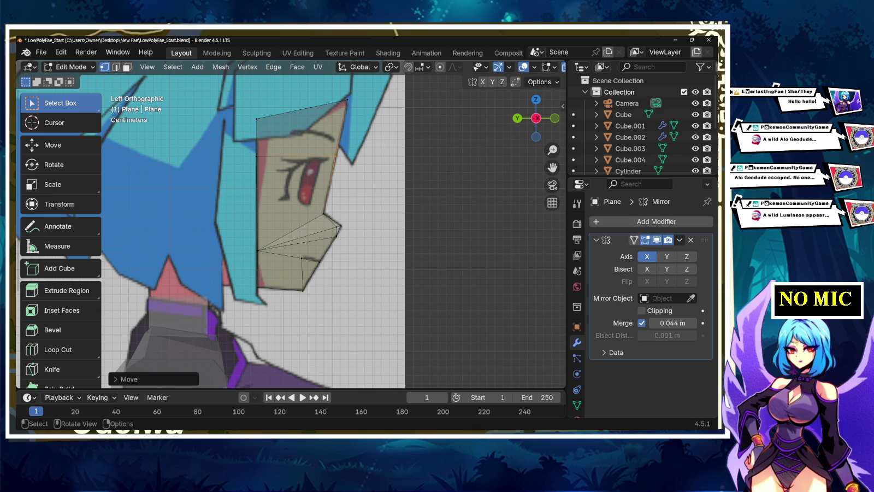
Step: Orbit and zoom around the head to inspect the profile, then return to side view
middle_click_drag(289, 229, 361, 208)
scroll(290, 219, "up", 3)
mouse_move(290, 230)
middle_mouse_down()
mouse_move(350, 219)
mouse_move(267, 235)
middle_mouse_up()
scroll(289, 230, "down", 5)
scroll(290, 230, "up", 3)
scroll(290, 218, "up", 4)
scroll(306, 306, "up", 3)
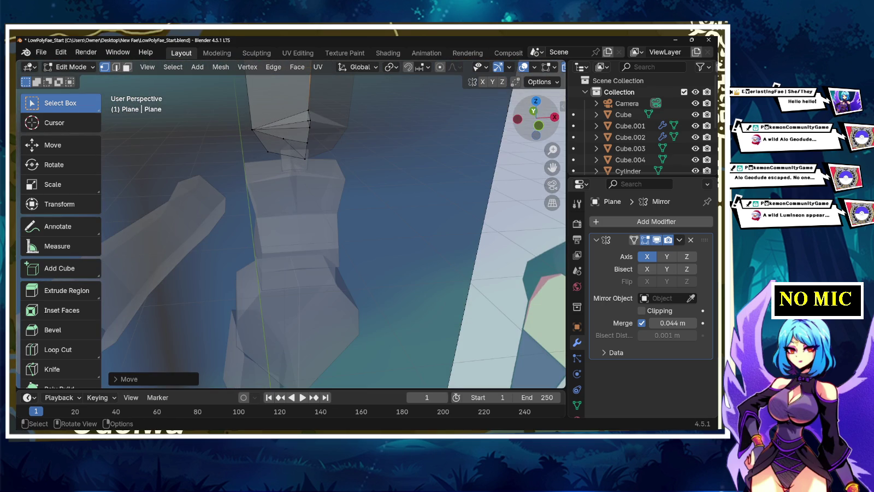
left_click(555, 116)
Step: In Object Mode, raise the front reference image's Opacity from 0.177 to 0.447
scroll(393, 230, "down", 3)
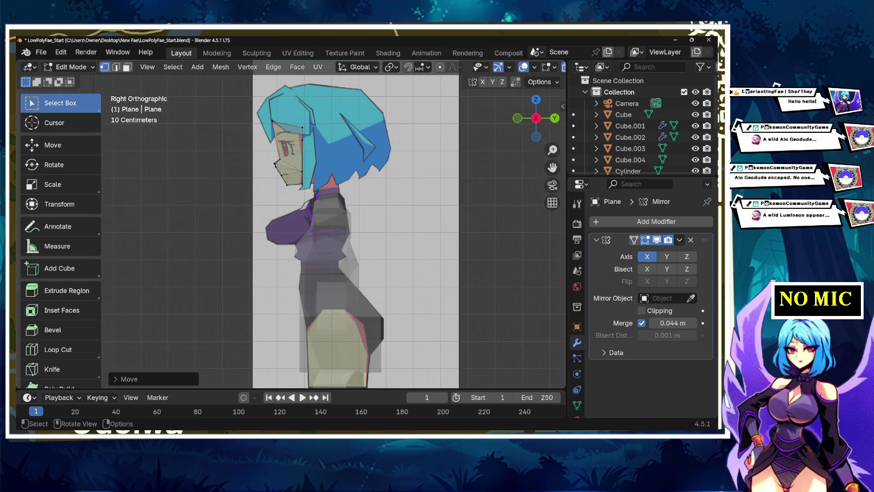
left_click(555, 118)
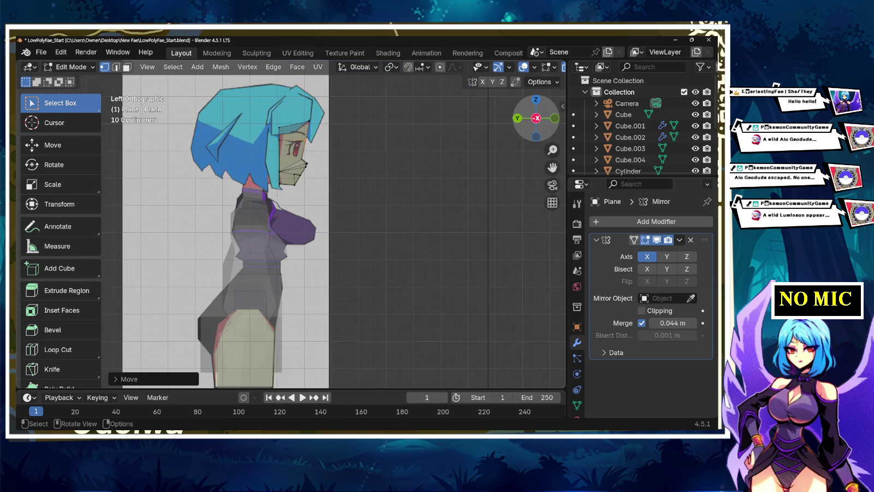
scroll(284, 306, "down", 1)
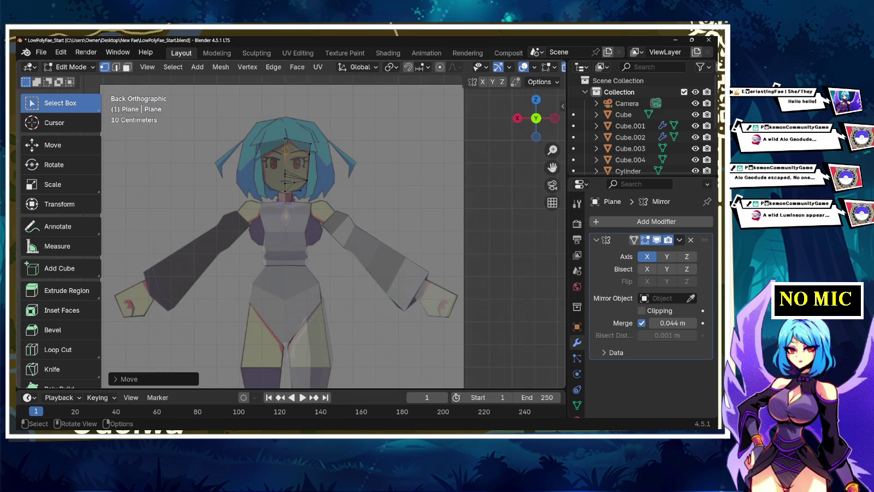
key("ctrl+z")
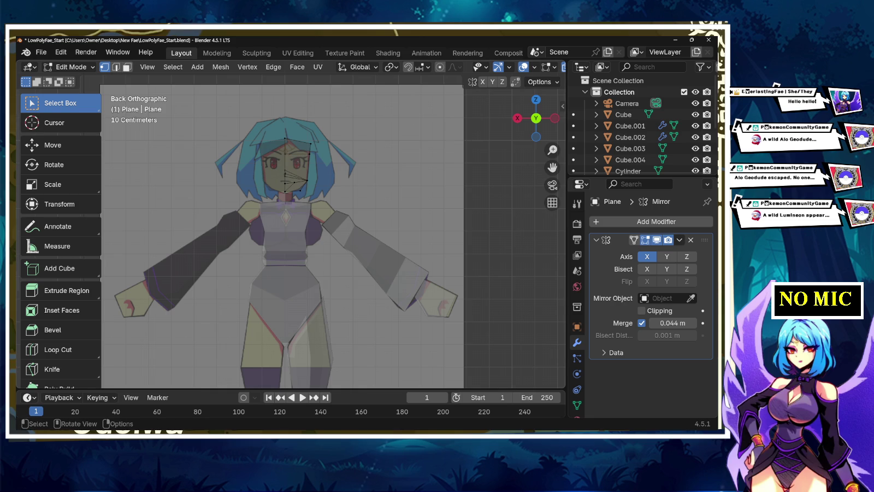
key("ctrl+z")
key("ctrl+z")
scroll(645, 328, "down", 4)
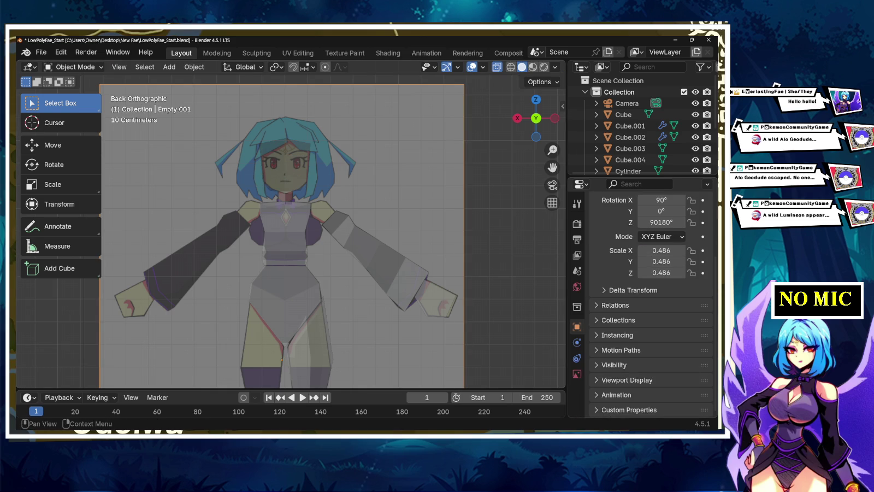
left_click(577, 373)
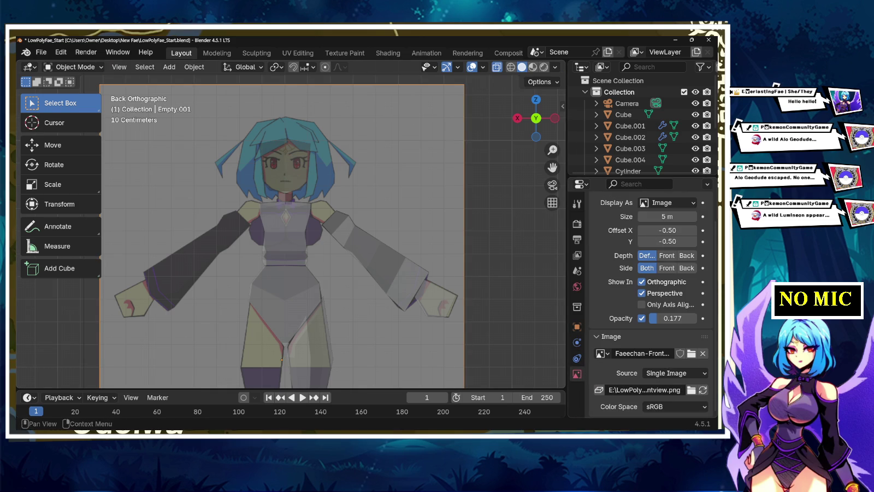
left_click_drag(669, 318, 695, 318)
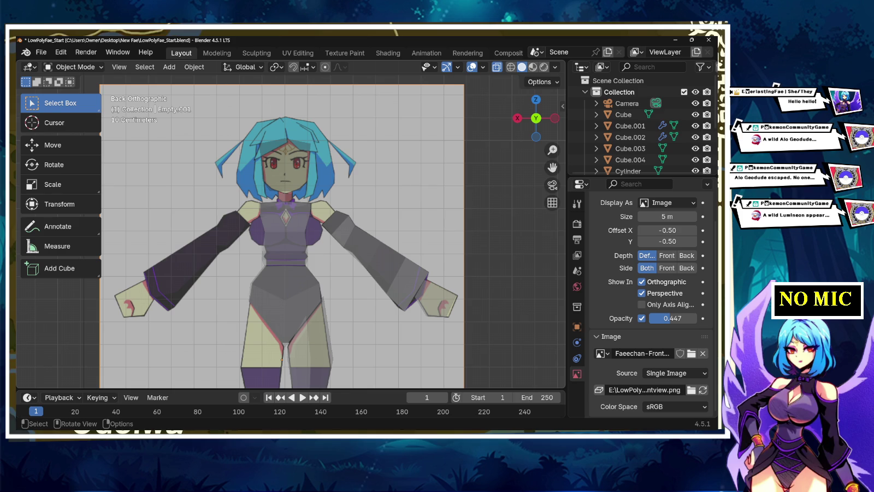
key("alt+a")
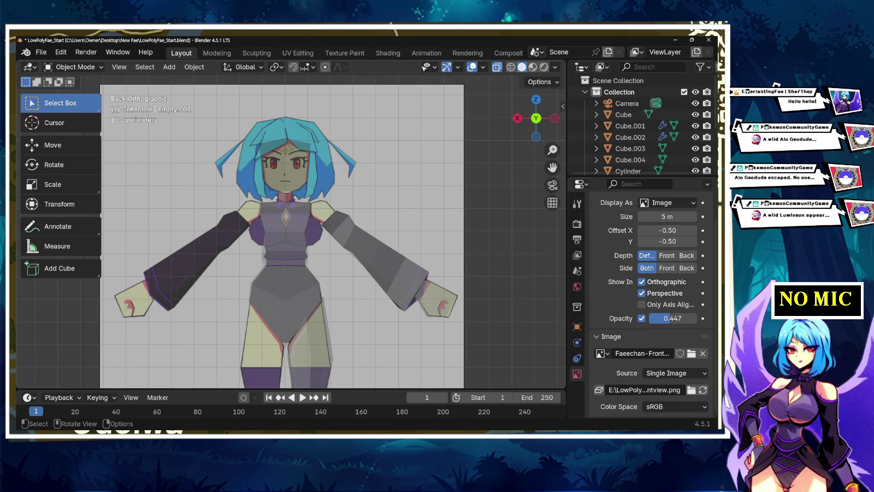
key("shift+a")
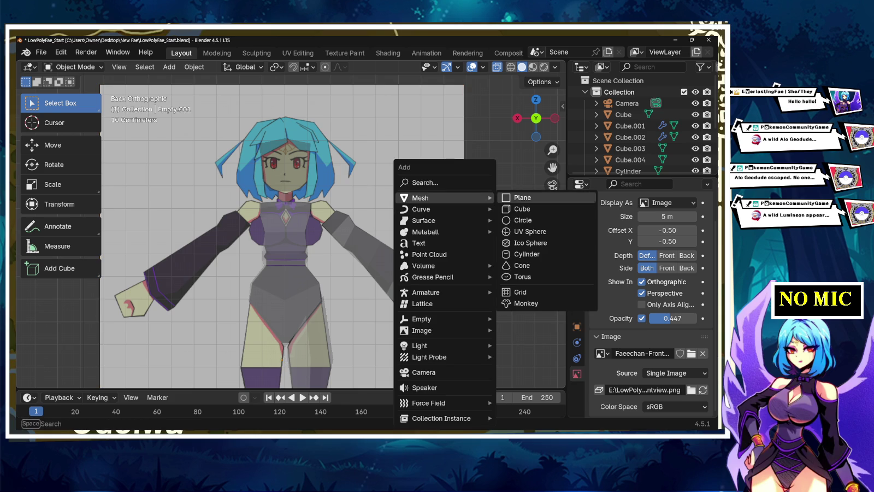
Step: Add a new cube, then scale it and move it upward in Edit Mode
left_click(523, 209)
key("Tab")
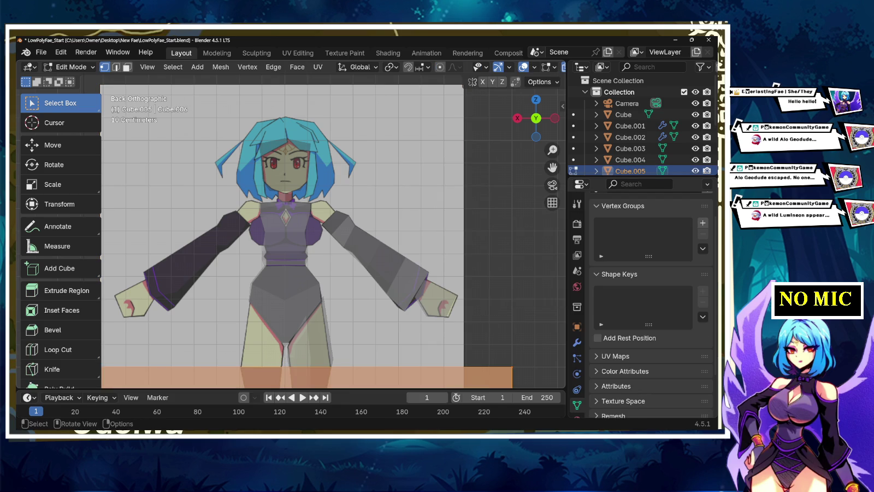
key("s")
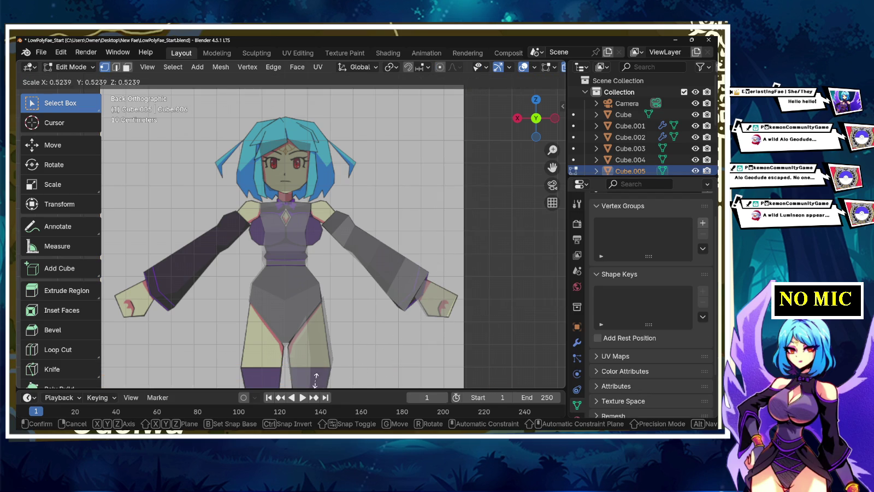
left_click(330, 355)
key("g")
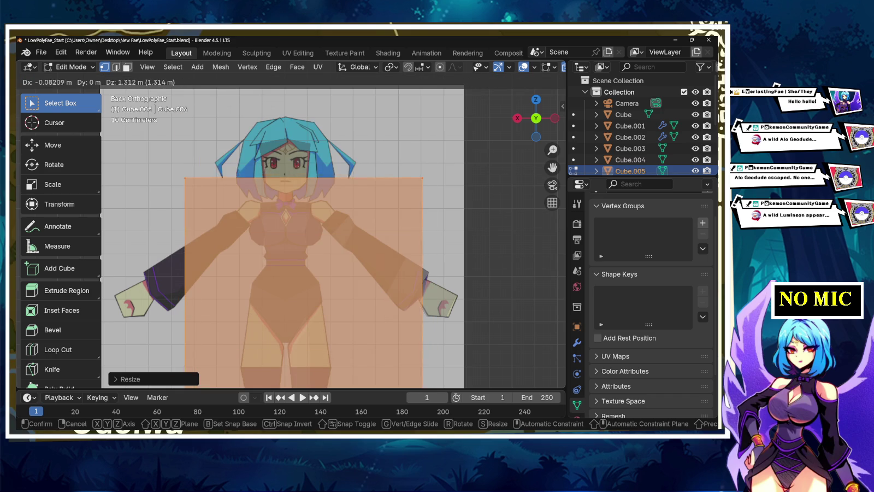
key("Return")
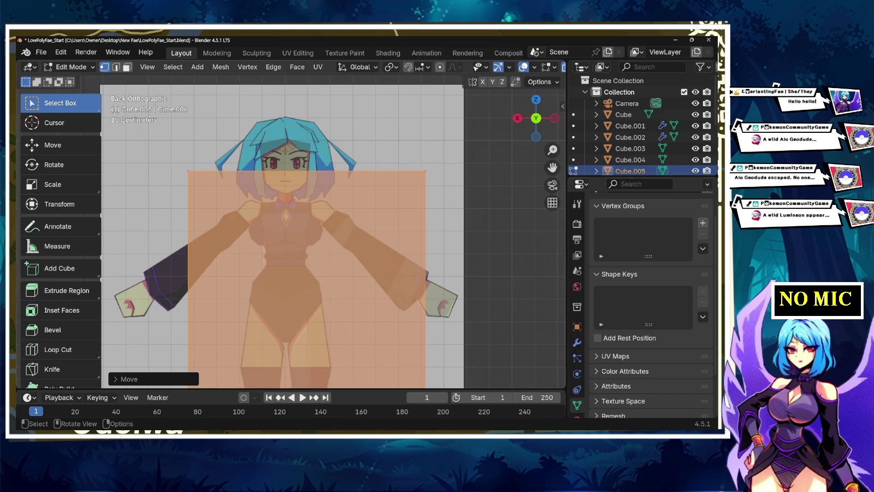
Step: Shrink the whole mesh to a small square and place it at the top of the head
key("alt+a")
key("Tab")
key("Tab")
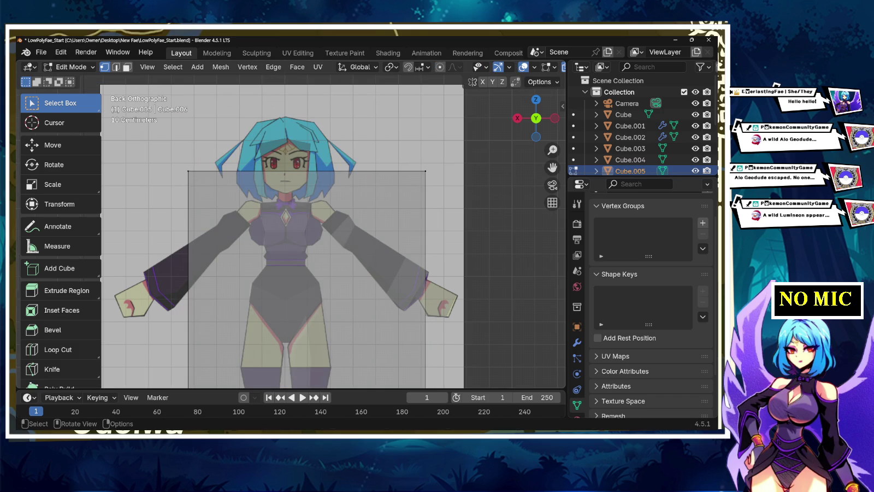
key("a")
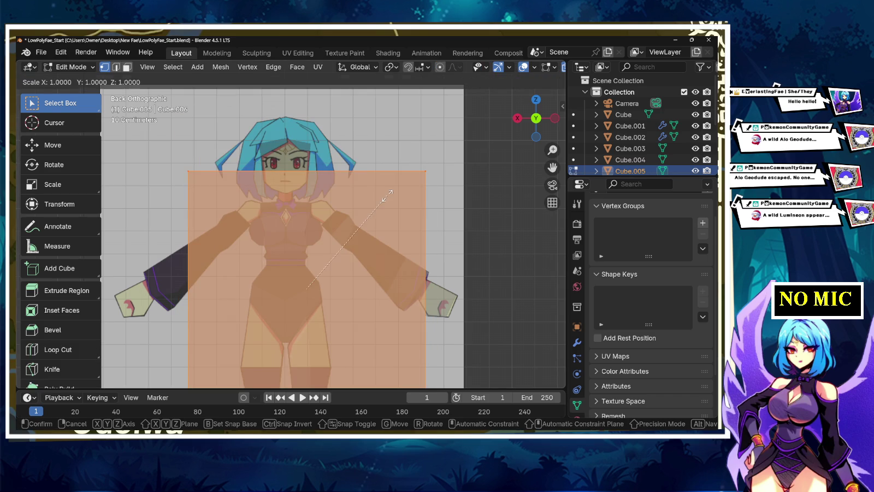
key("s")
key("Return")
key("g")
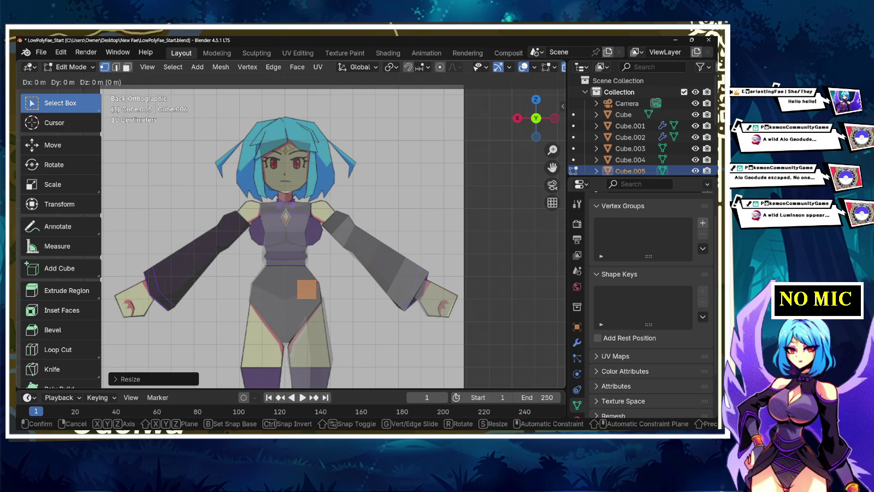
key("Return")
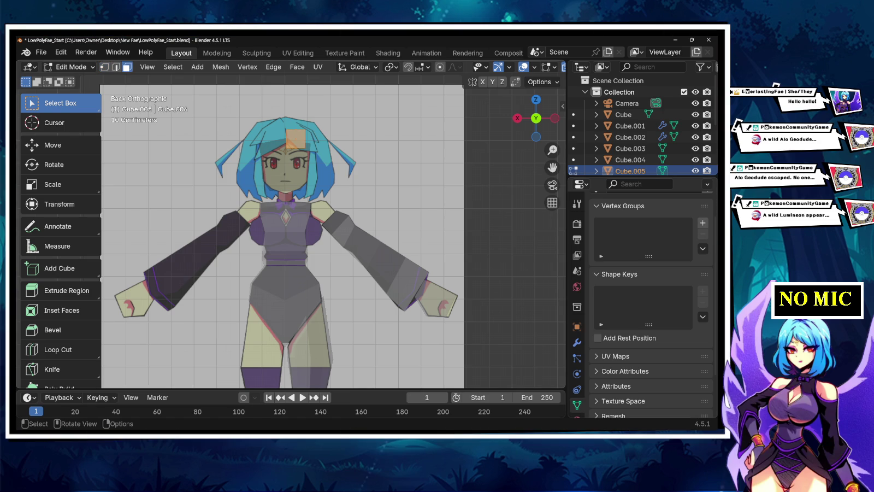
middle_click_drag(328, 247, 372, 219)
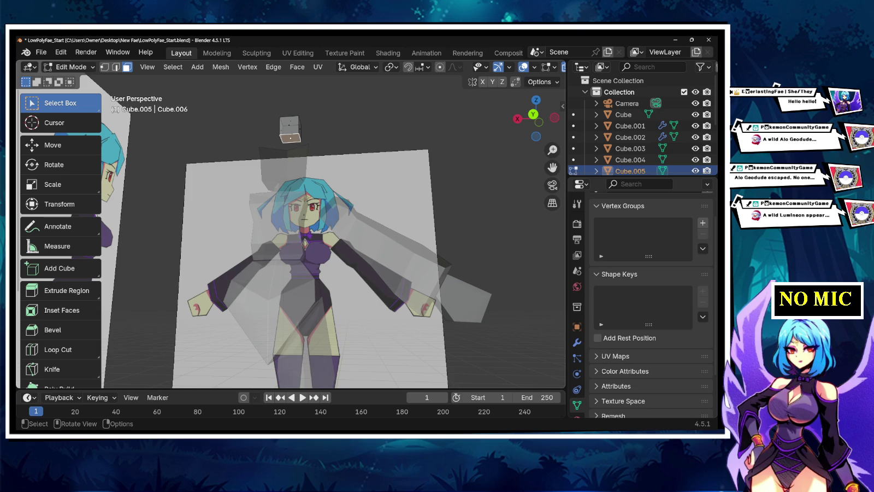
Step: Cancel the delete menu and switch to the back orthographic view of the model
key("x")
left_click(292, 149)
scroll(333, 235, "up", 2)
middle_click_drag(306, 142, 294, 176)
key("ctrl+KP_1")
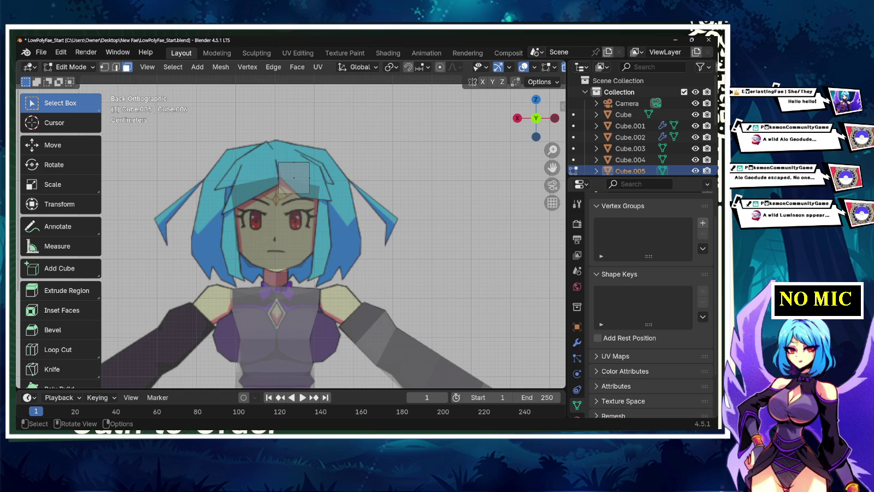
Step: Enlarge the square face, raise it over the head, then scale the box up again
left_click(293, 178)
left_click(294, 177, "shift")
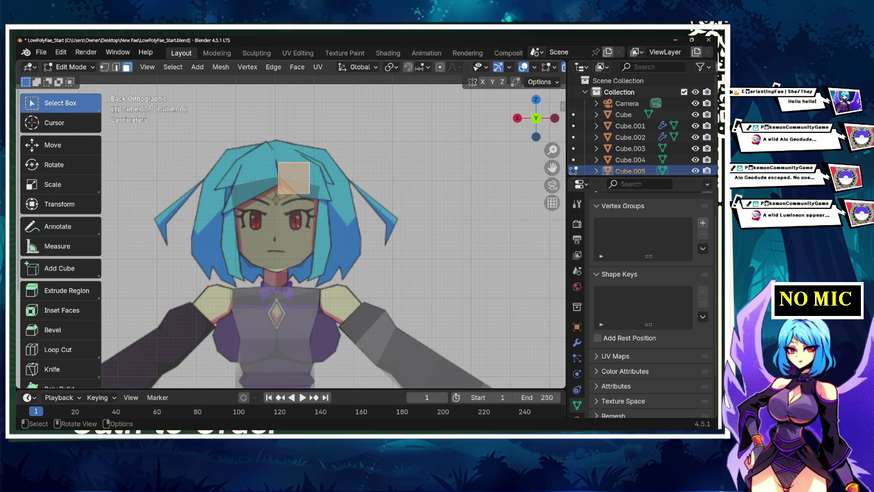
key("s")
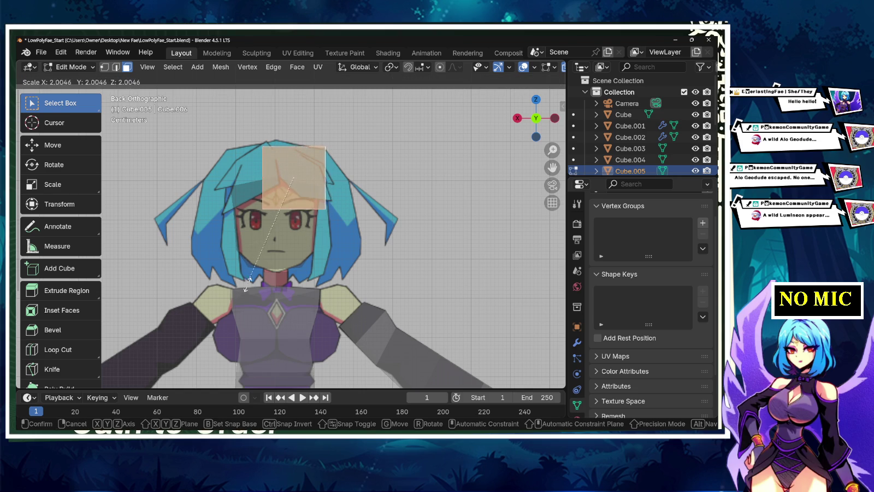
left_click(245, 315)
key("g")
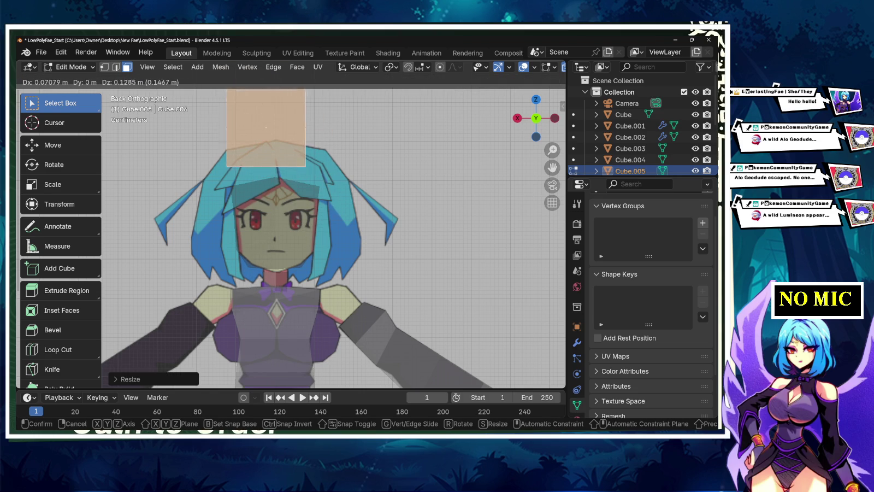
key("Return")
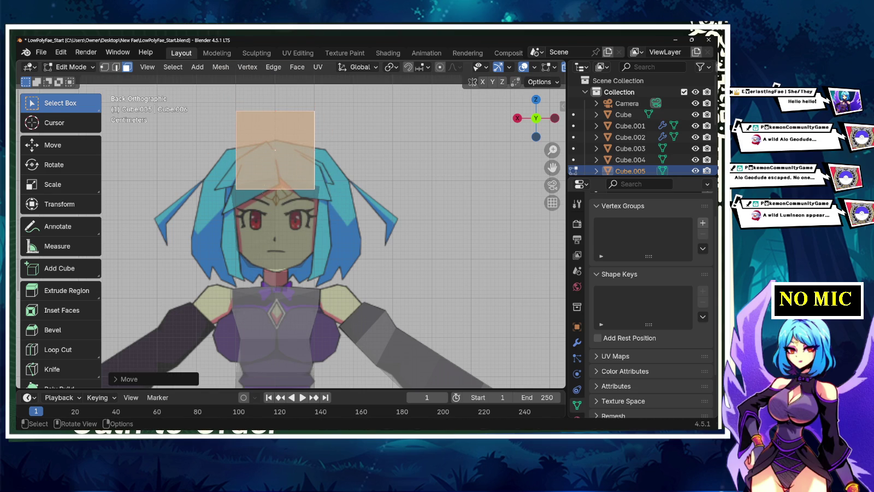
key("s")
key("Return")
mouse_move(328, 246)
middle_mouse_down()
mouse_move(360, 240)
mouse_move(210, 241)
middle_mouse_up()
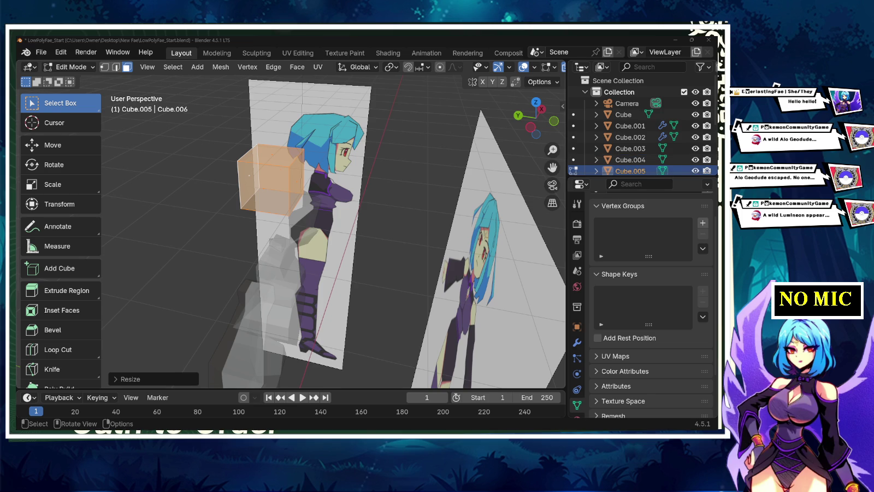
Step: Add a horizontal and a vertical loop cut to the head box in back view
left_click(530, 127)
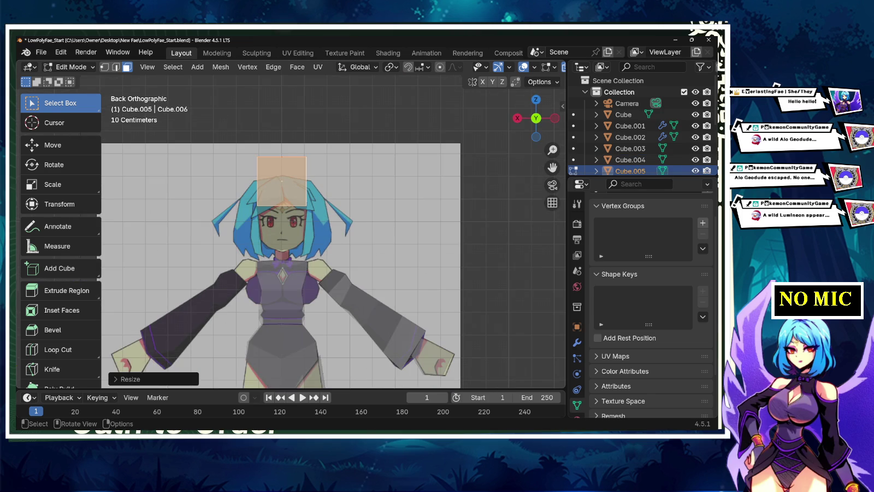
scroll(295, 167, "up", 3)
left_click(58, 350)
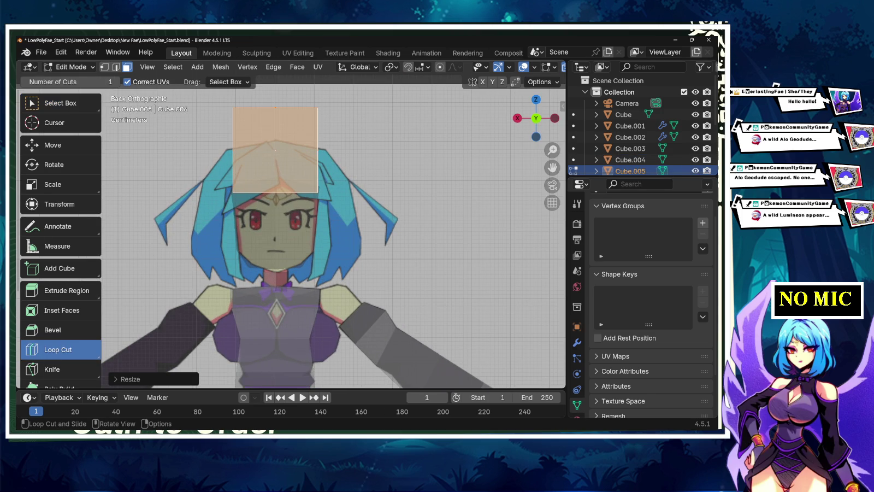
left_click(276, 150)
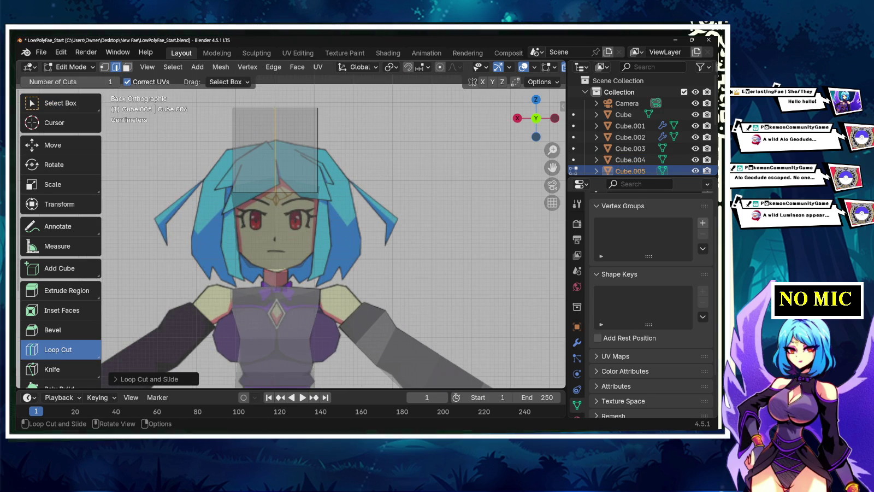
key("3")
key("a")
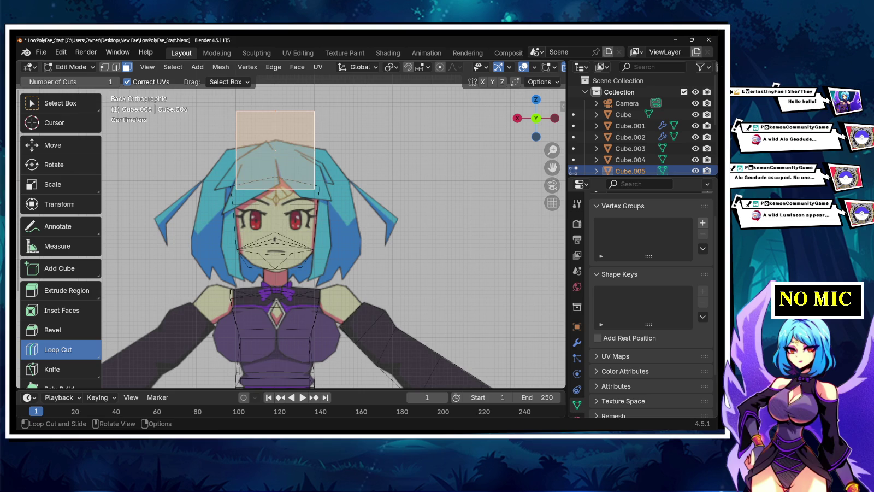
left_click_drag(277, 193, 277, 196)
left_click(277, 196)
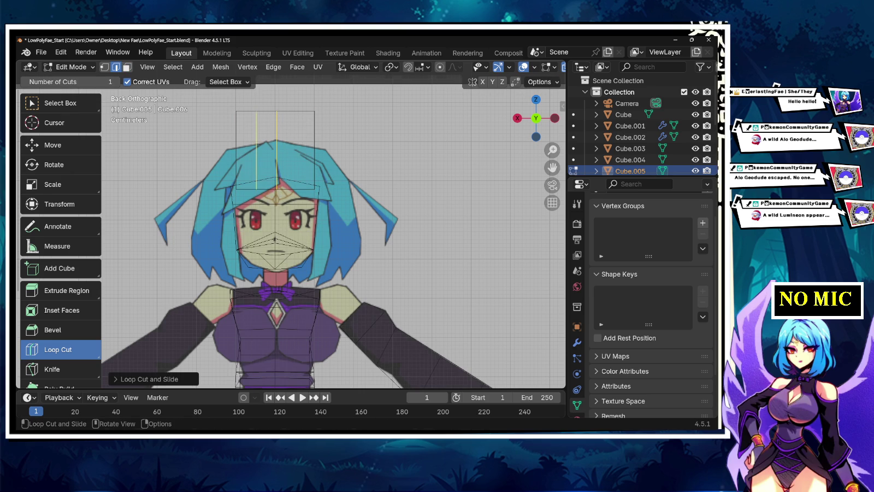
left_click(60, 103)
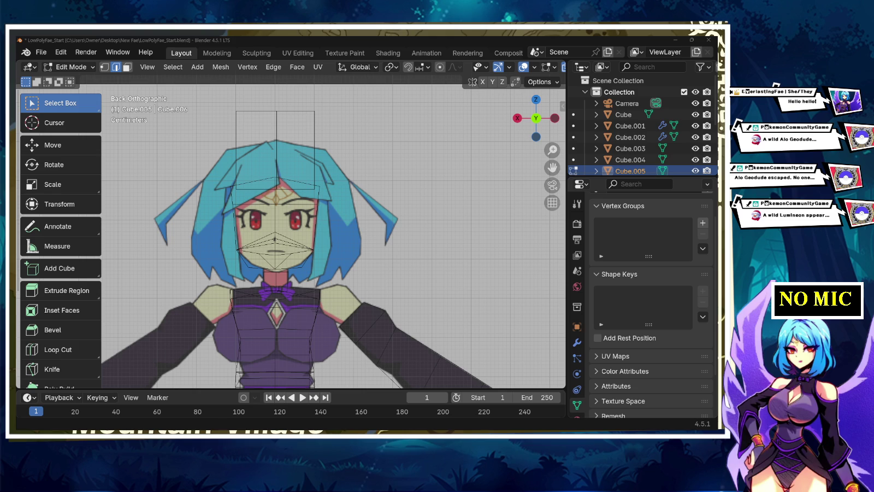
Step: Delete the box's left-half faces and return to Object Mode
key("3")
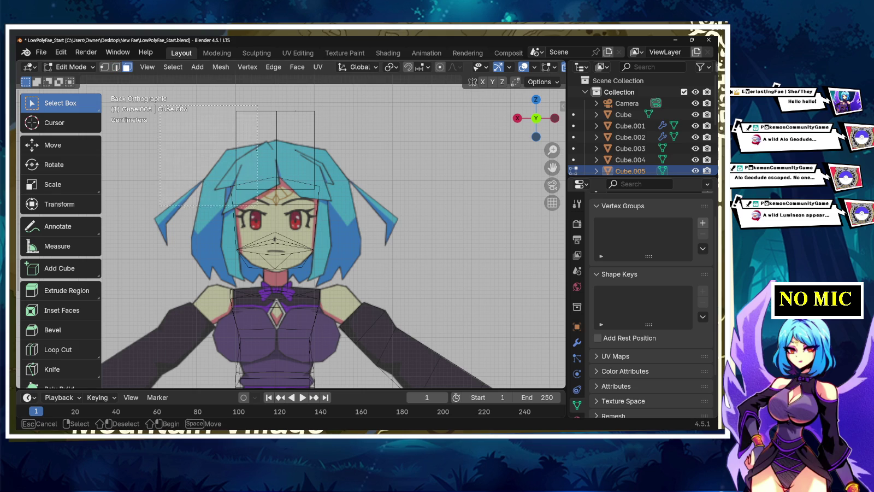
left_click(257, 150)
key("x")
left_click(241, 200)
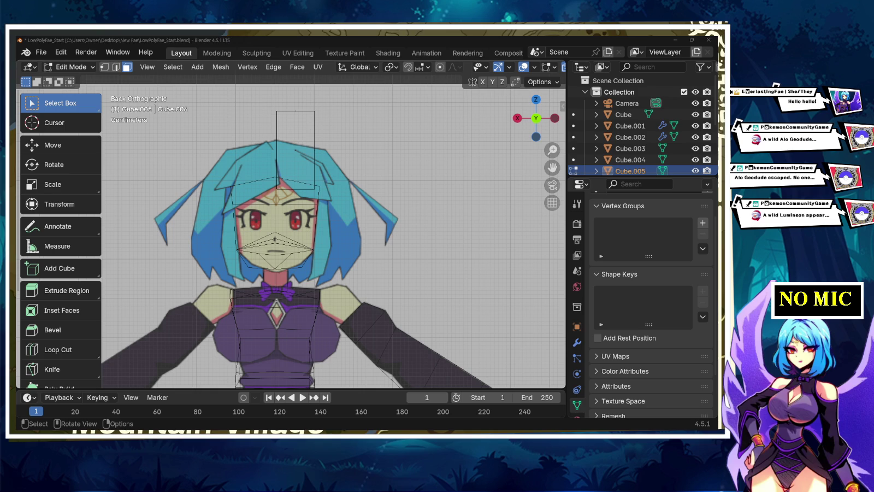
key("Tab")
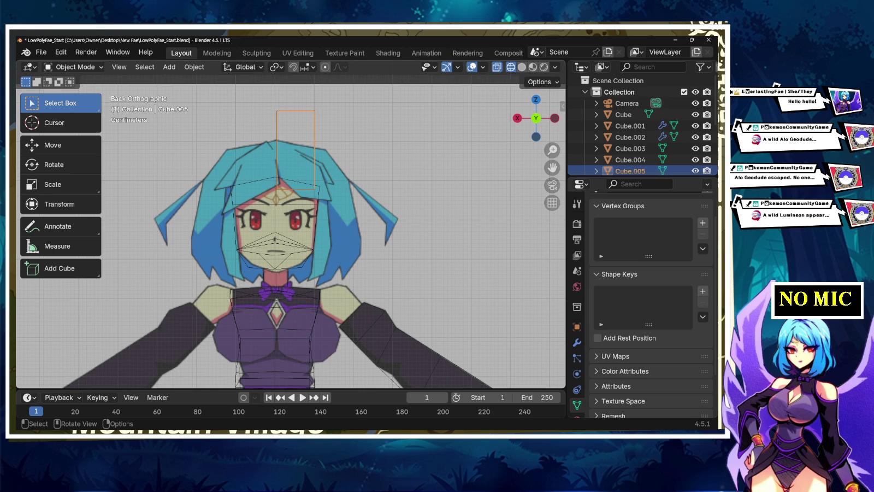
Step: Add a Mirror modifier to the half hair box
left_click(577, 343)
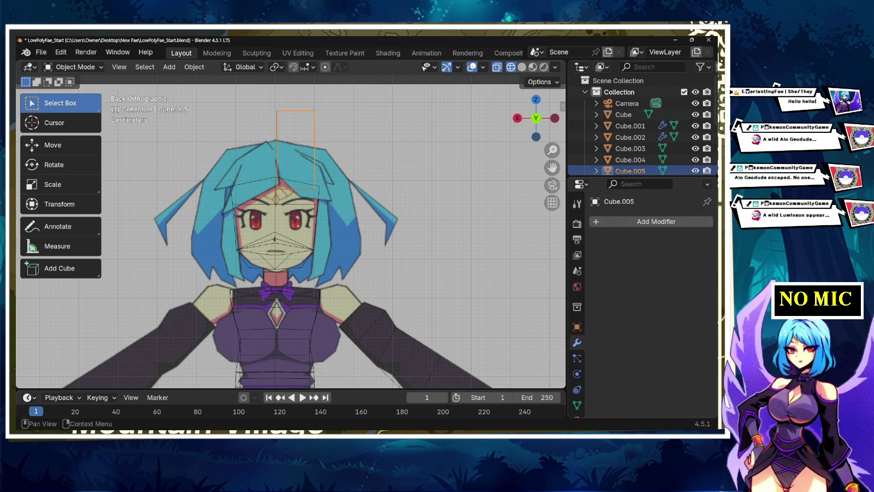
left_click(596, 221)
type("mi")
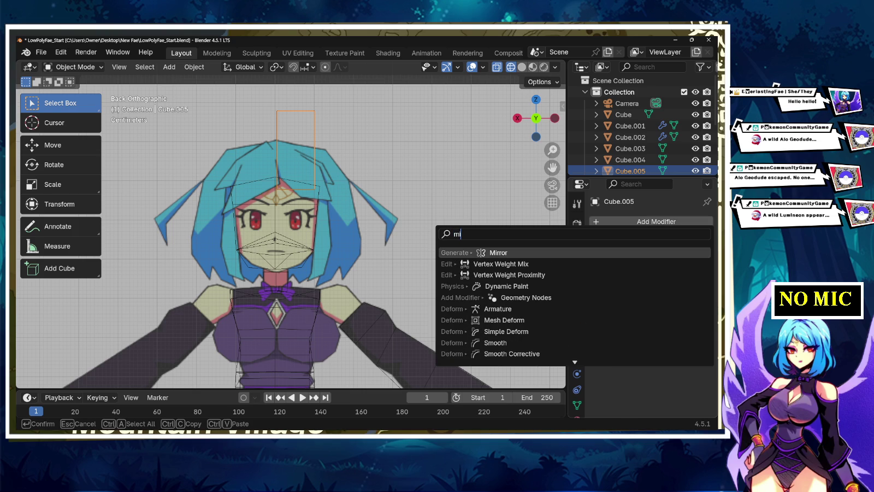
key("Return")
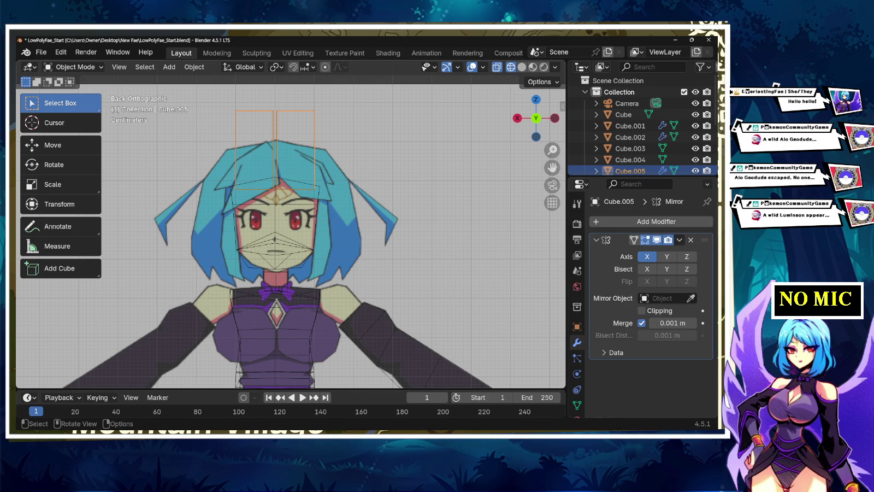
Step: Set the mirror merge distance to 0.013 m so the halves weld, then re-enter Edit Mode
left_click(672, 324)
type("0")
key("Return")
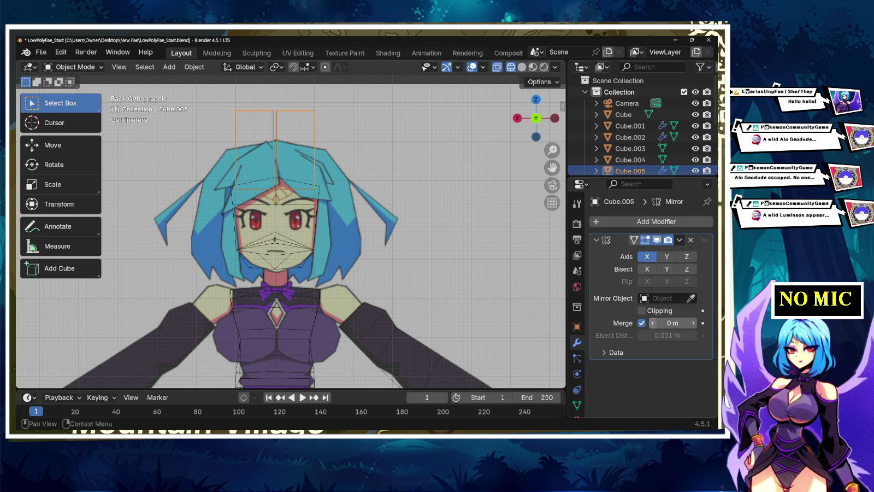
left_click_drag(673, 323, 686, 323)
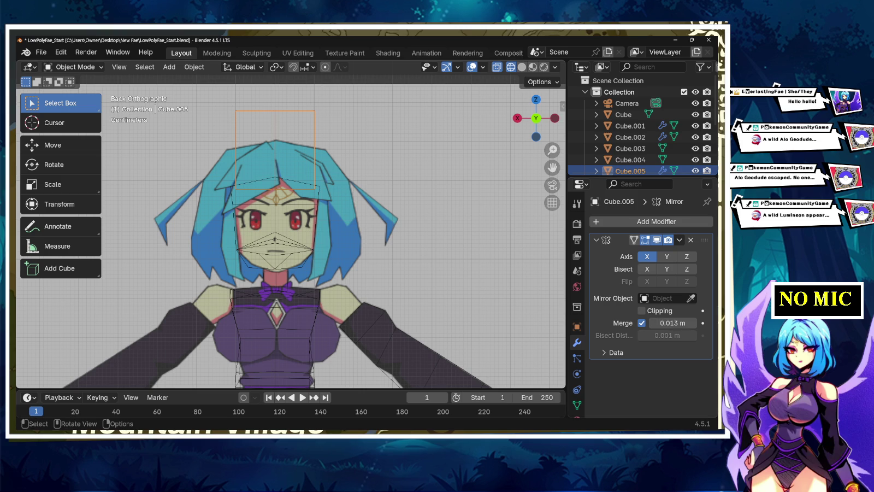
left_click(328, 328)
key("ctrl+z")
key("Tab")
key("Tab")
key("Tab")
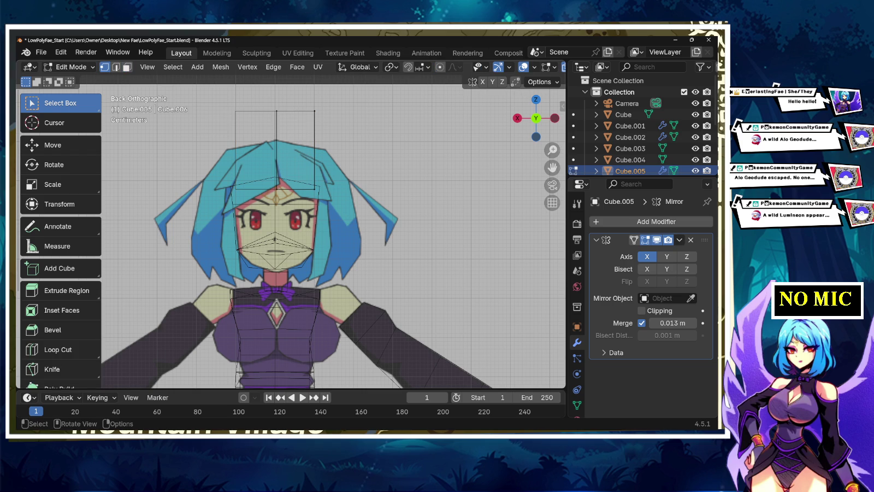
Step: Move the hair box's side edges, top-right corner and top-centre point onto the front reference outline
left_click(315, 153, "alt")
key("g")
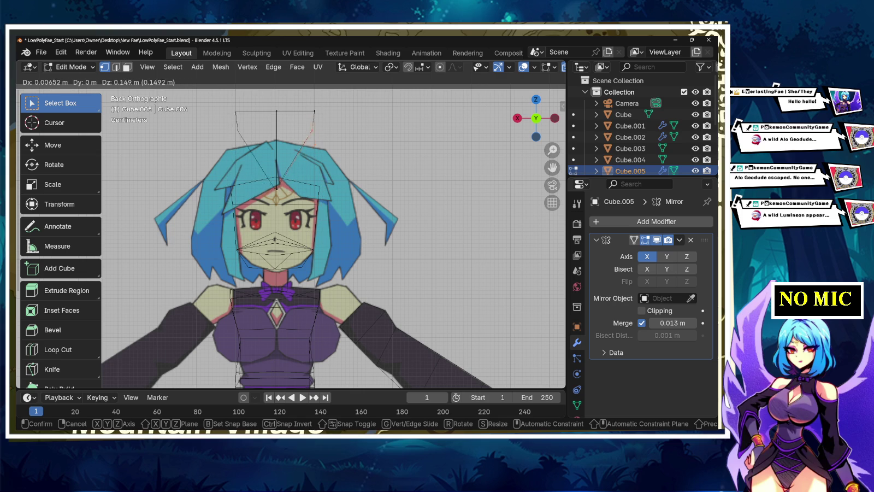
key("Return")
left_click(314, 118, "alt")
key("g")
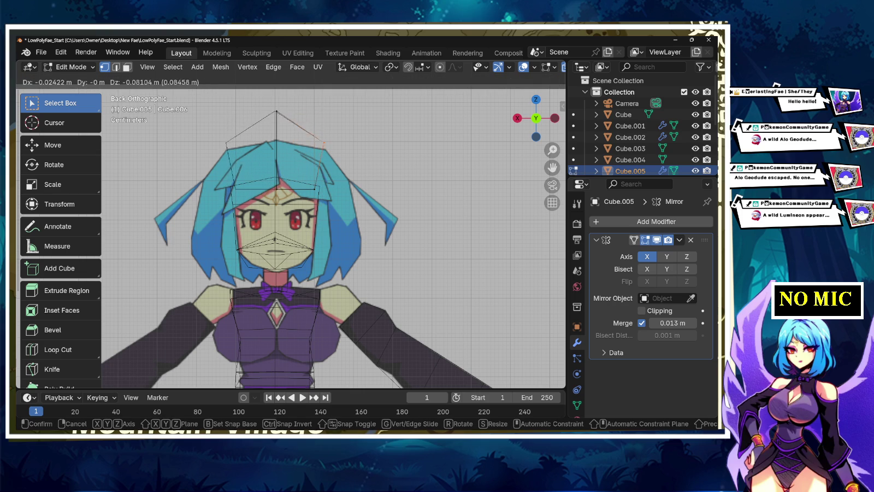
key("Return")
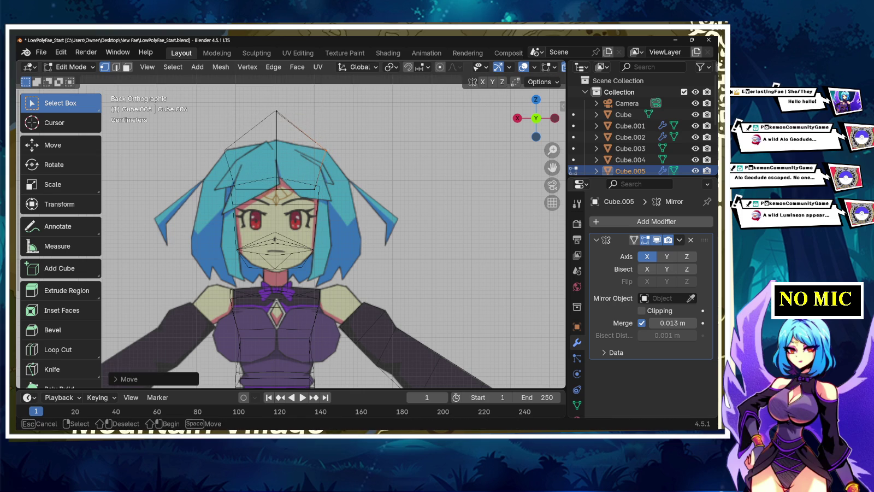
left_click(276, 137, "alt")
key("z")
key("Return")
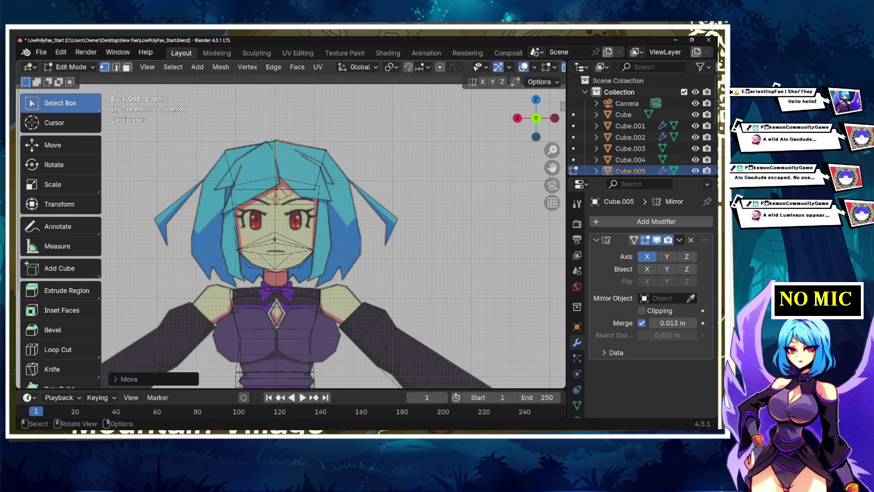
Step: Refine the upper-right hair vertices and raise the top vertex to match the reference
left_click(319, 164)
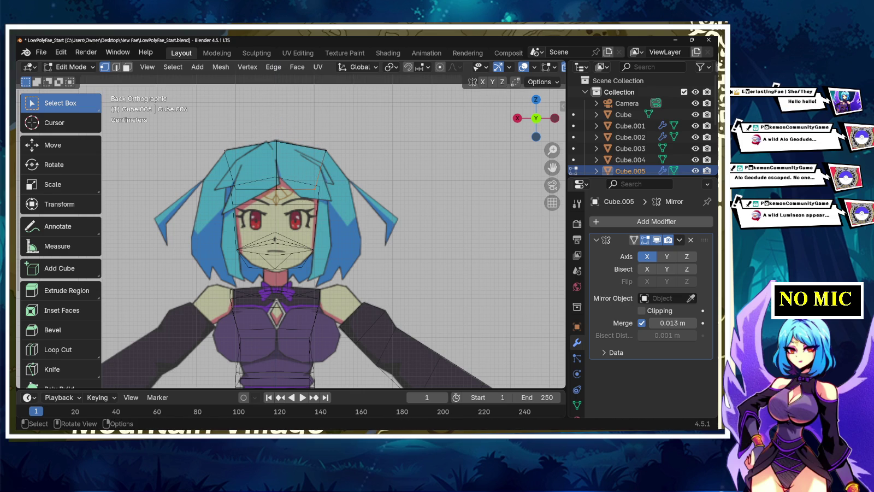
key("g")
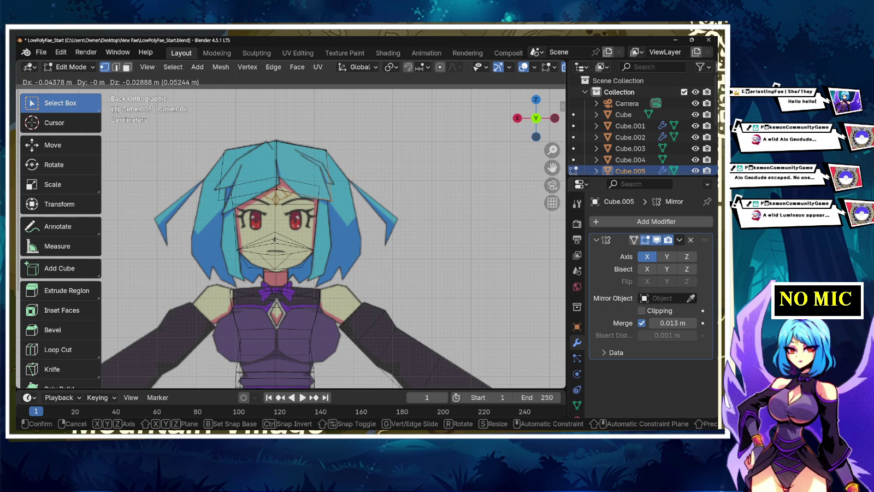
key("Return")
key("g")
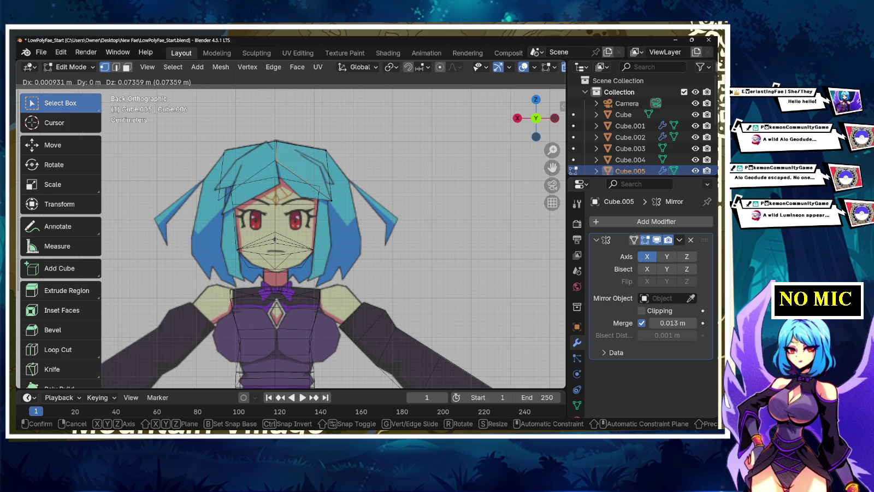
key("Return")
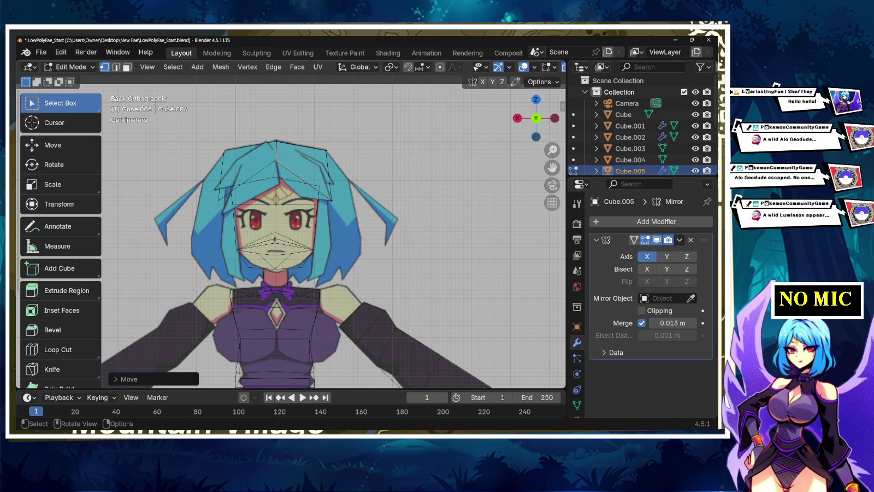
scroll(291, 224, "up", 3)
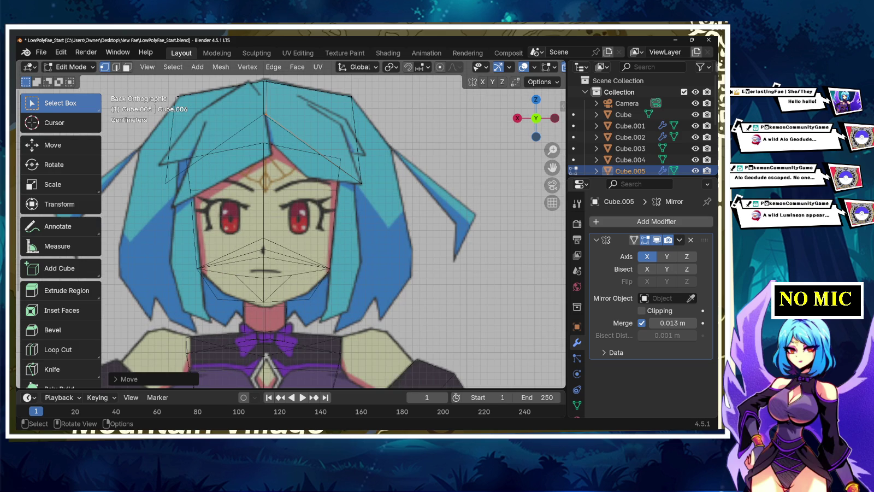
key("g")
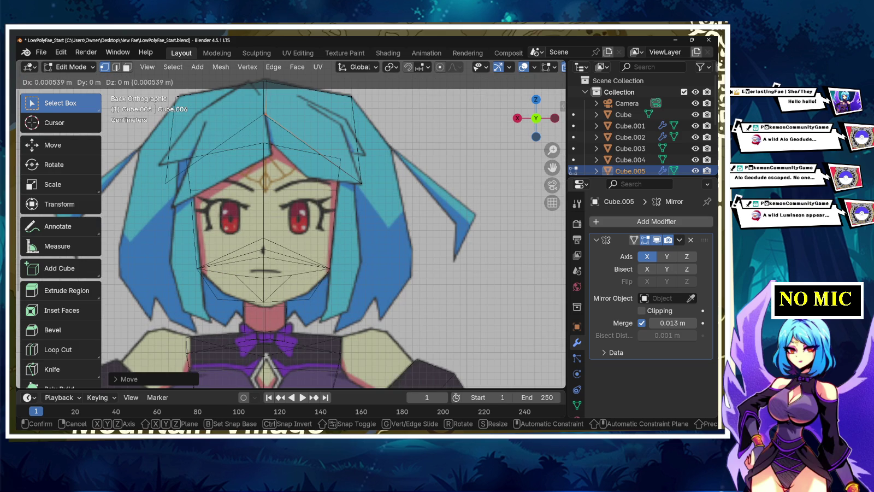
key("Return")
scroll(290, 230, "down", 2)
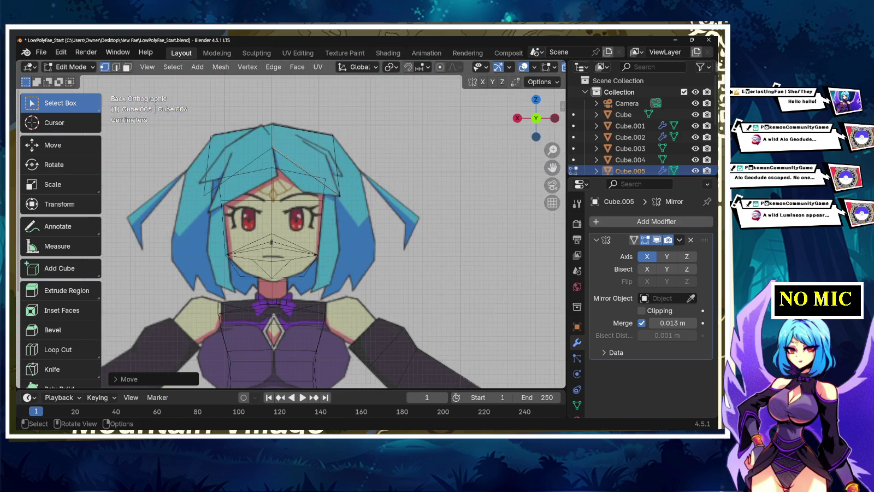
Step: In right side view, move the hair face above the forehead up and forward
scroll(290, 230, "up", 1)
scroll(290, 230, "up", 1)
mouse_move(329, 246)
middle_mouse_down()
mouse_move(407, 235)
mouse_move(339, 238)
middle_mouse_up()
left_click(529, 119)
scroll(377, 230, "down", 4)
scroll(376, 229, "up", 4)
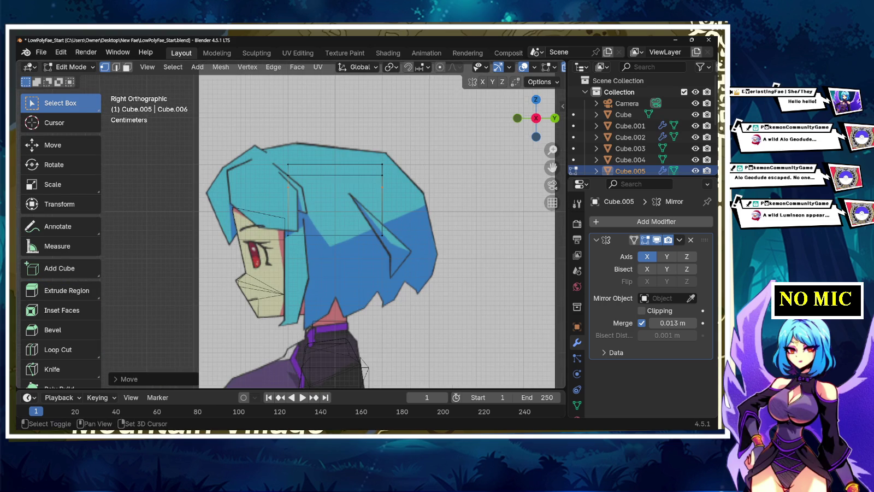
scroll(288, 188, "down", 2)
scroll(289, 189, "down", 3)
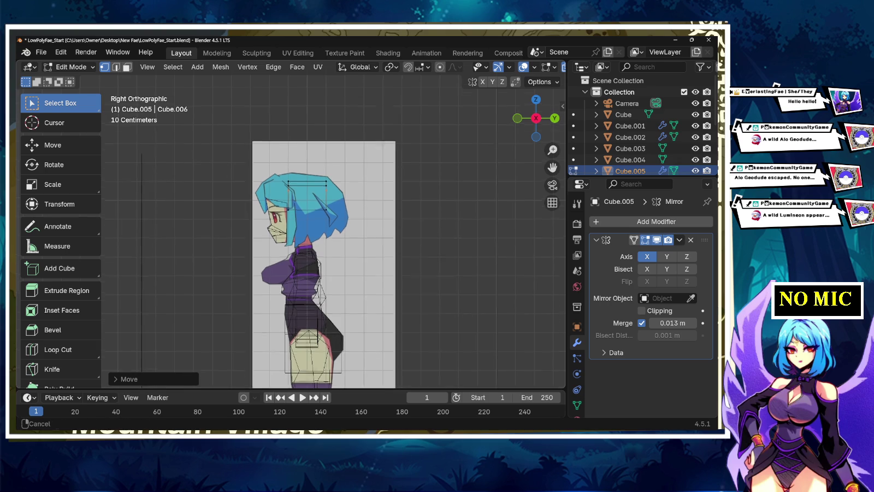
scroll(291, 183, "up", 5)
scroll(286, 224, "up", 4)
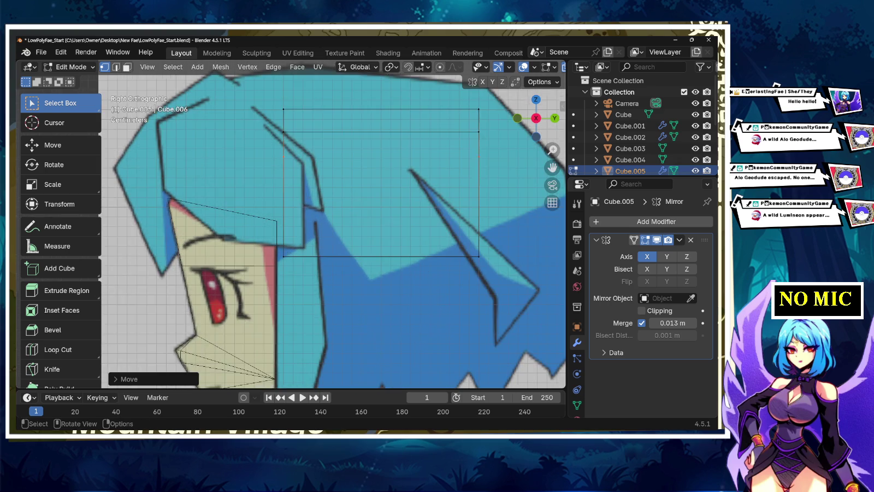
scroll(287, 224, "down", 3)
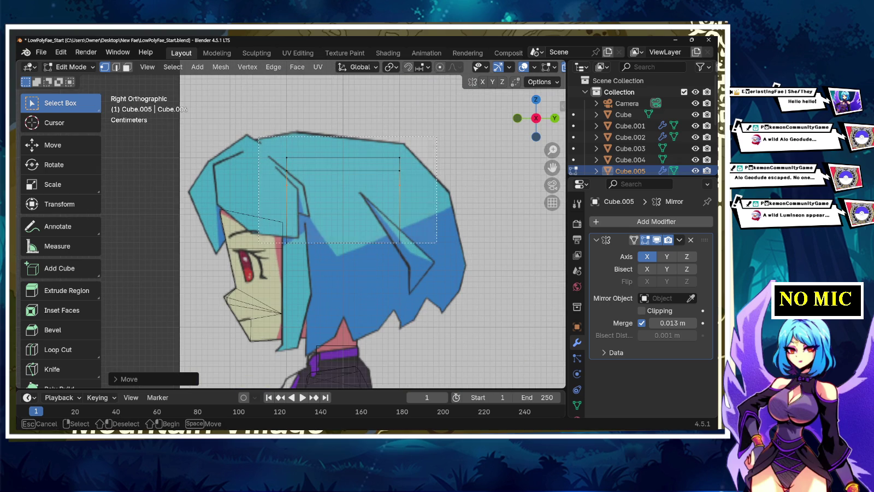
left_click(343, 201)
key("g")
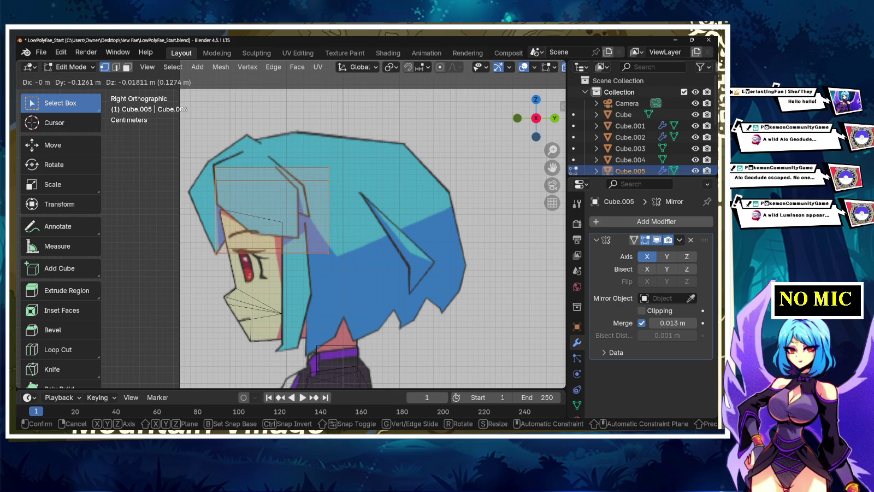
key("Return")
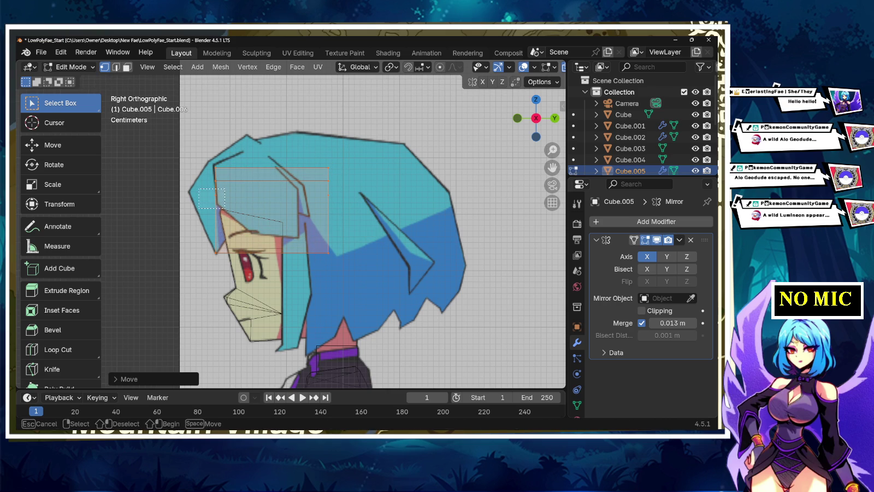
Step: Move the hair's front corner vertices up and forward to the side reference
key("alt+a")
key("g")
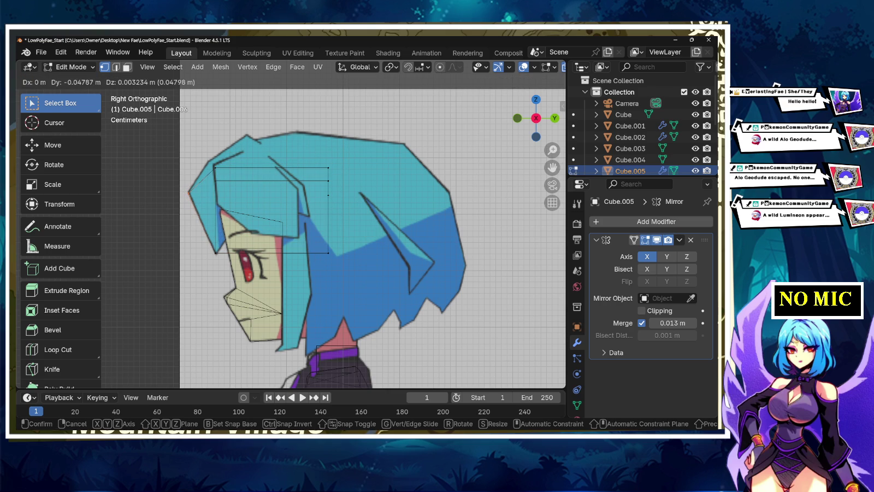
key("Return")
left_click_drag(210, 161, 226, 177)
key("g")
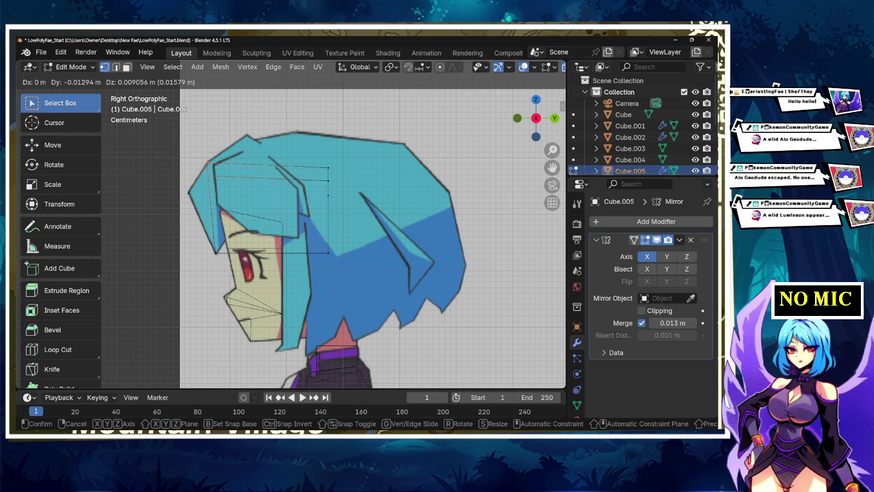
key("Return")
Step: Adjust a back hair vertex to follow the side reference's hair profile
left_click(328, 169)
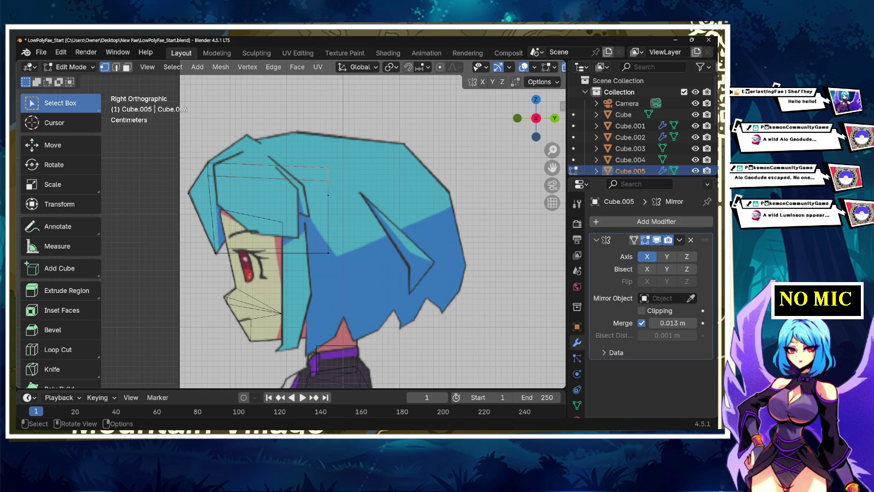
key("g")
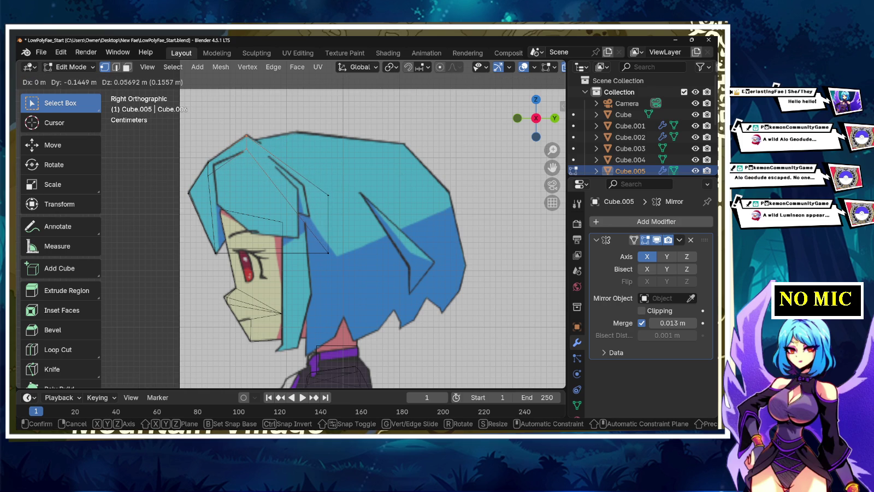
key("Return")
key("g")
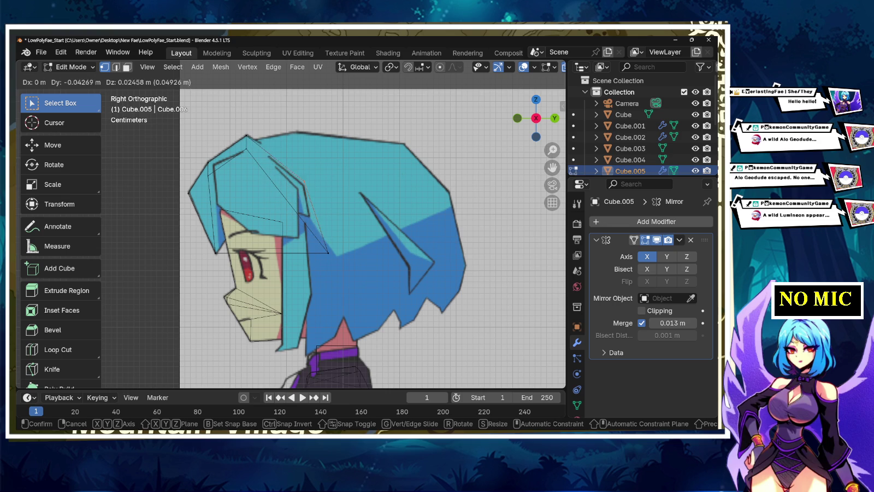
key("Return")
key("g")
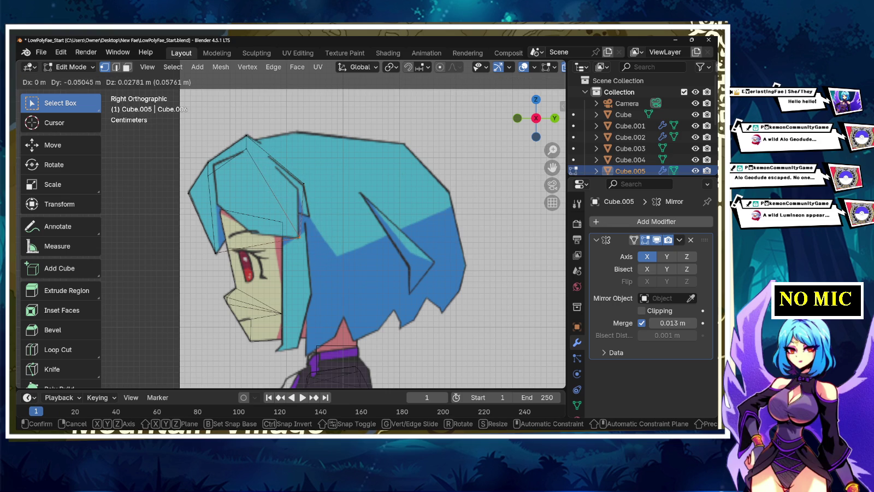
key("Return")
mouse_move(371, 230)
middle_mouse_down()
mouse_move(415, 219)
mouse_move(350, 219)
middle_mouse_up()
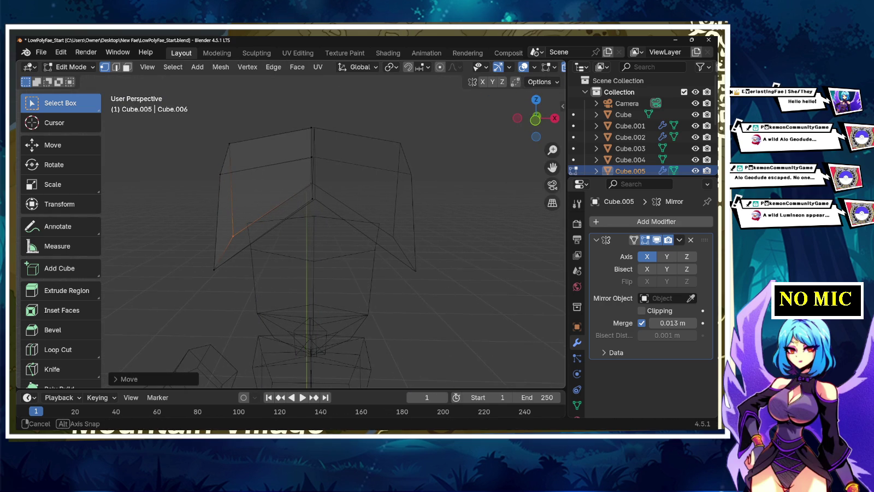
Step: Slide the hair's side edge loop along the global X axis and return to right view
middle_click_drag(350, 219, 333, 219)
left_click(307, 164, "alt")
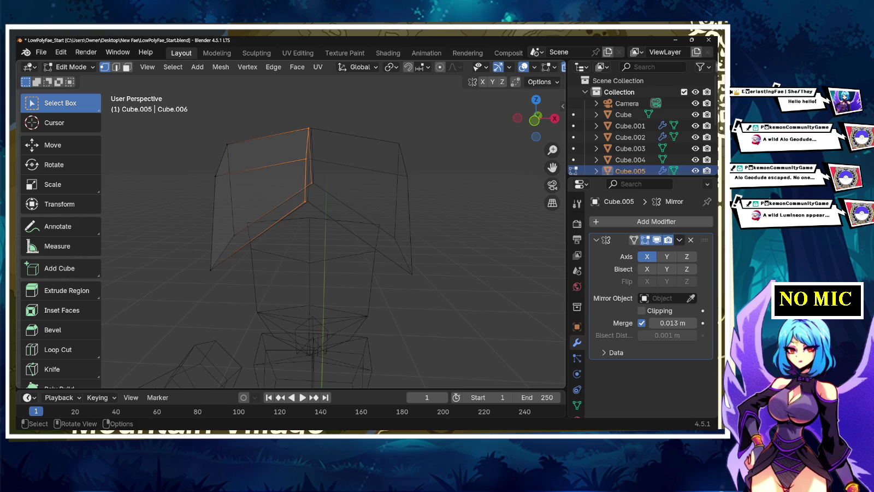
key("g")
key("x")
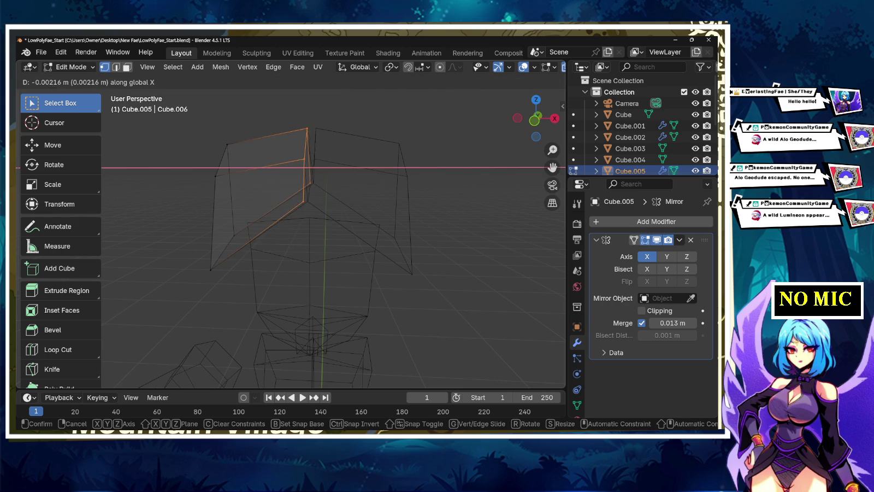
key("Return")
key("alt+a")
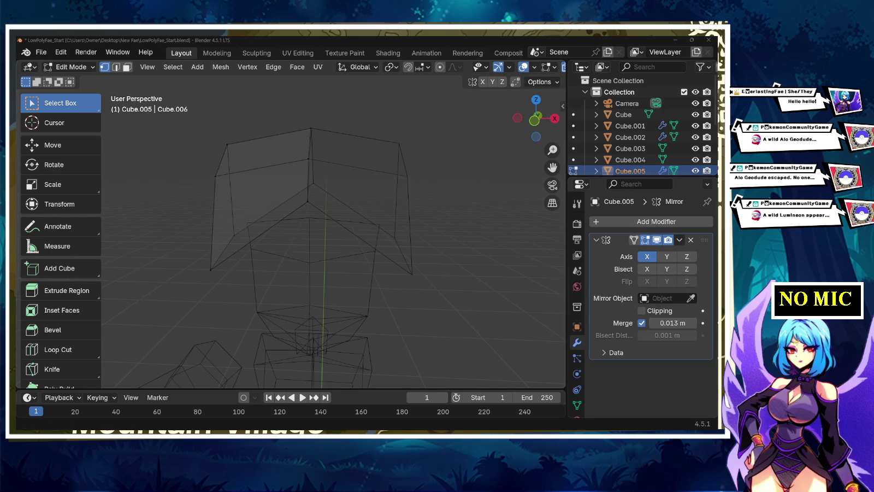
middle_click_drag(328, 246, 262, 246)
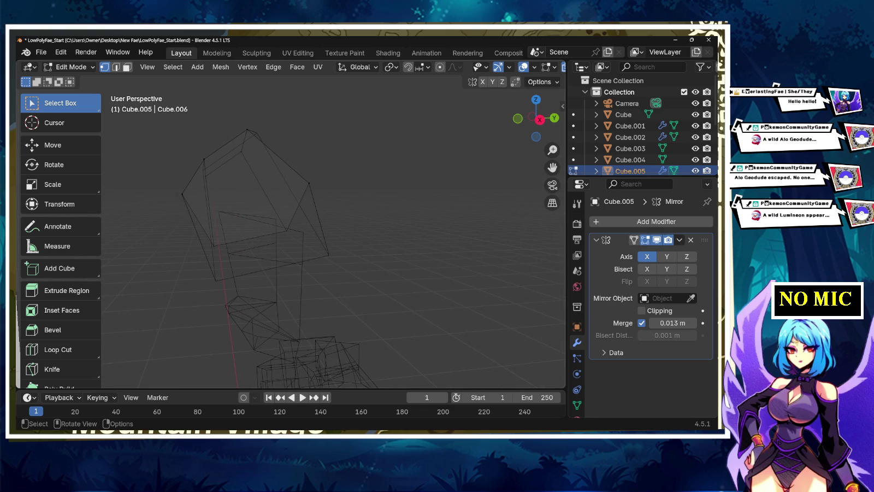
left_click(539, 118)
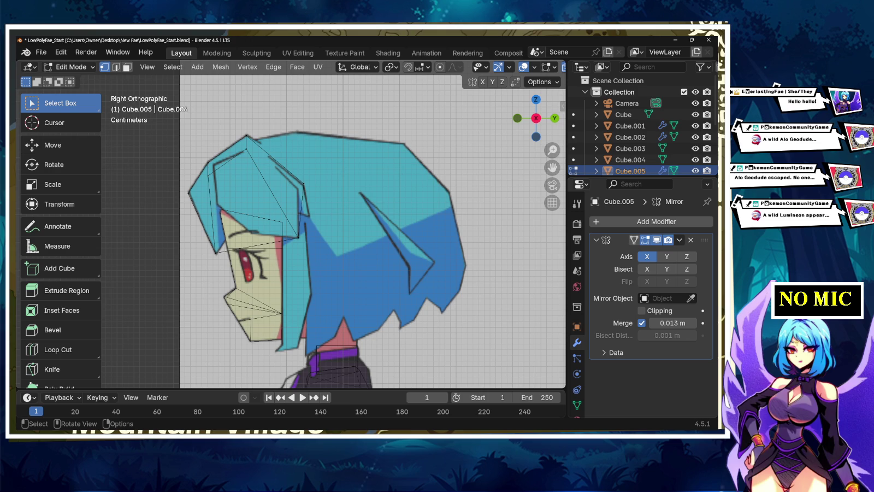
Step: Zoom out to show the full side reference and return to Object Mode
key("alt")
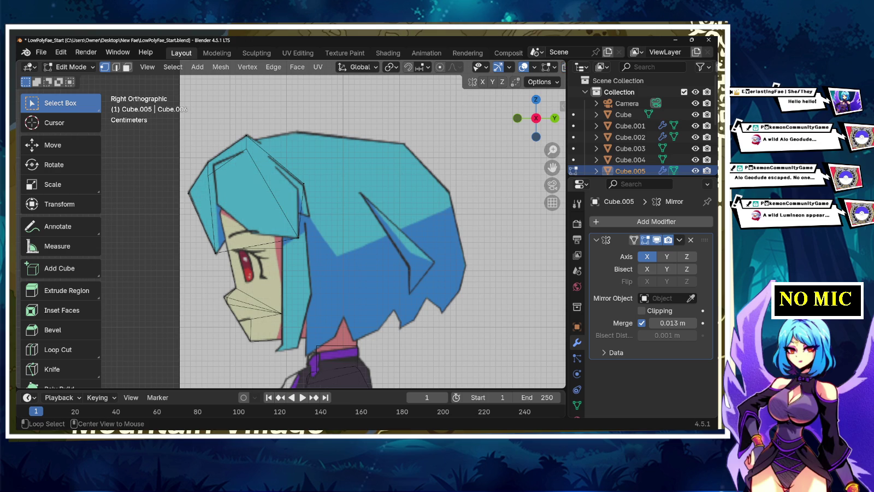
scroll(371, 230, "down", 2)
scroll(371, 229, "down", 3)
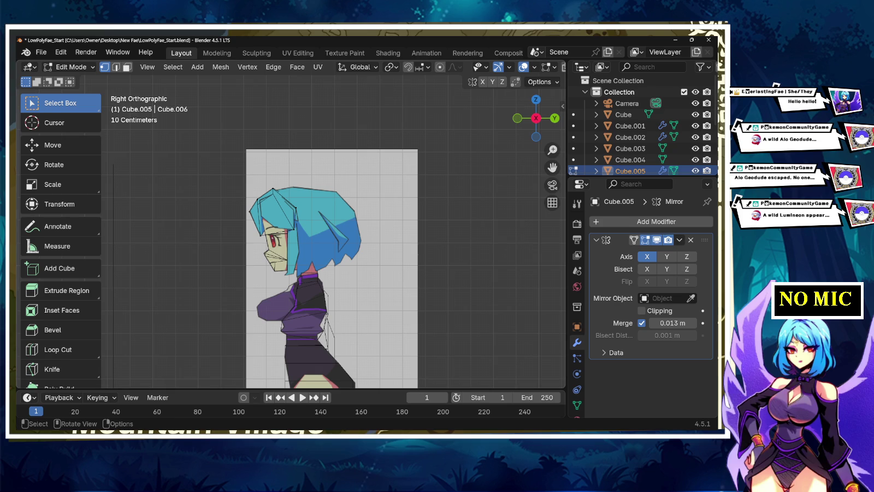
key("Tab")
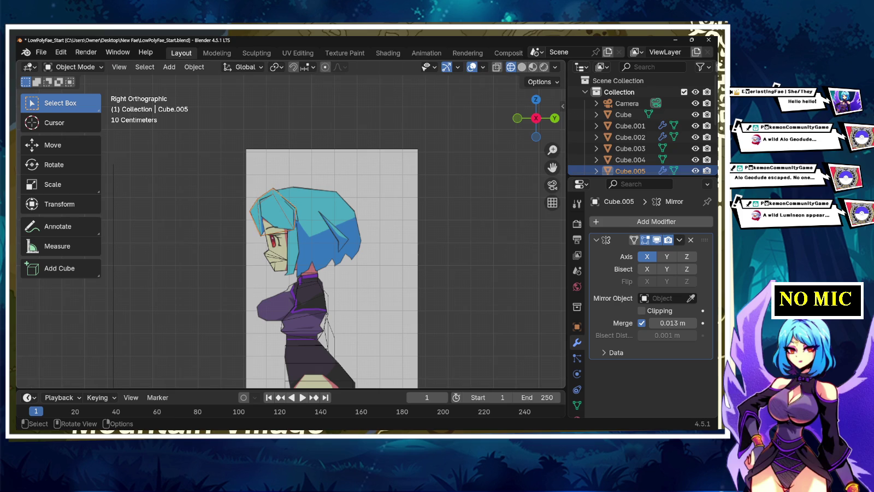
Step: Lower the side reference image's opacity in its Object Data settings
left_click(382, 181)
scroll(650, 274, "down", 3)
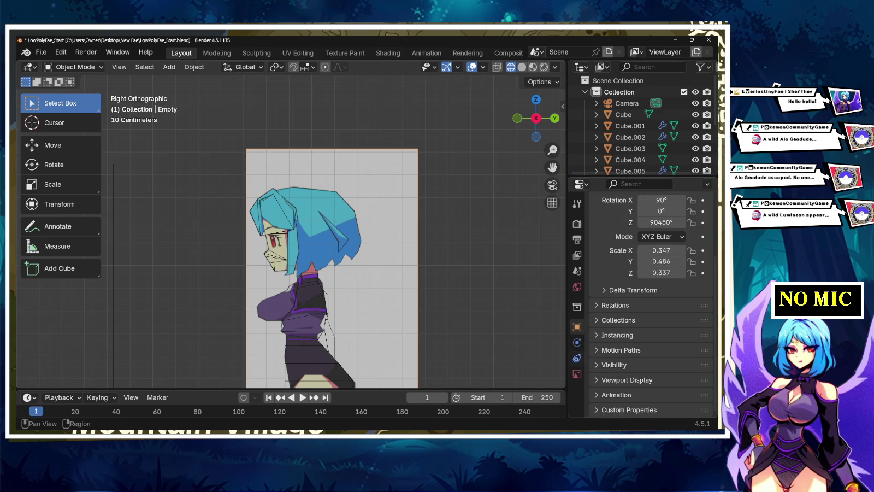
left_click(576, 374)
mouse_move(672, 317)
left_mouse_down()
mouse_move(680, 319)
mouse_move(654, 319)
left_mouse_up()
scroll(328, 230, "up", 2)
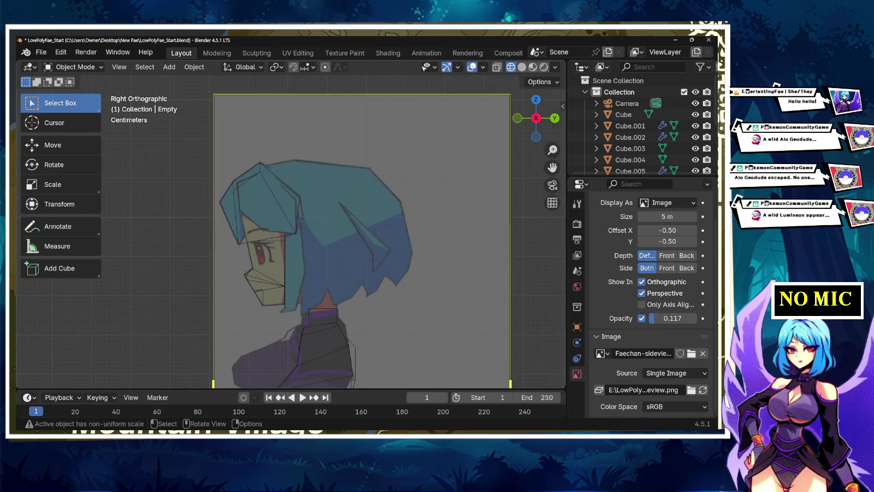
scroll(329, 230, "up", 2)
Step: Select the front reference image and lower its opacity to 0.124
mouse_move(328, 230)
middle_mouse_down()
mouse_move(361, 219)
mouse_move(339, 230)
middle_mouse_up()
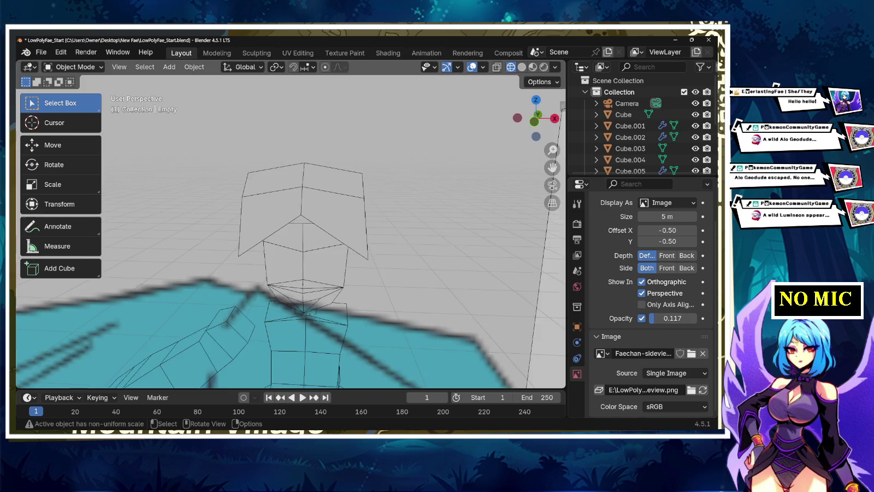
left_click(339, 230, "shift")
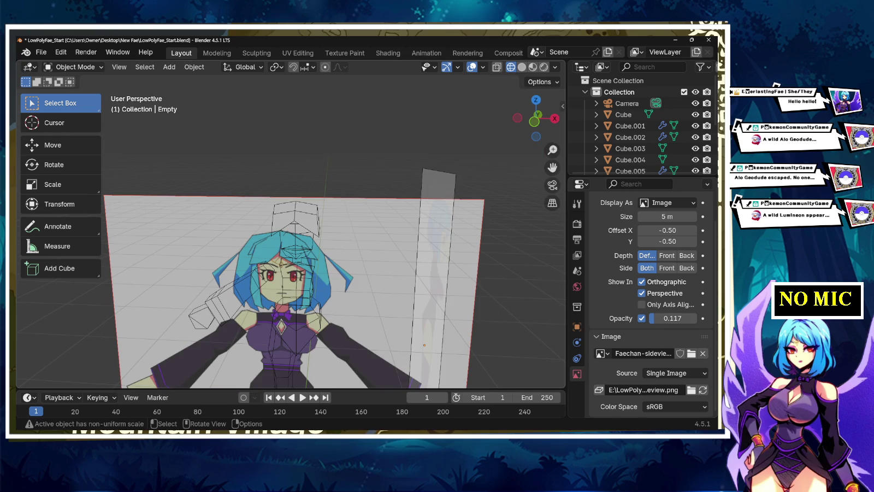
scroll(673, 318, "down", 2, "ctrl")
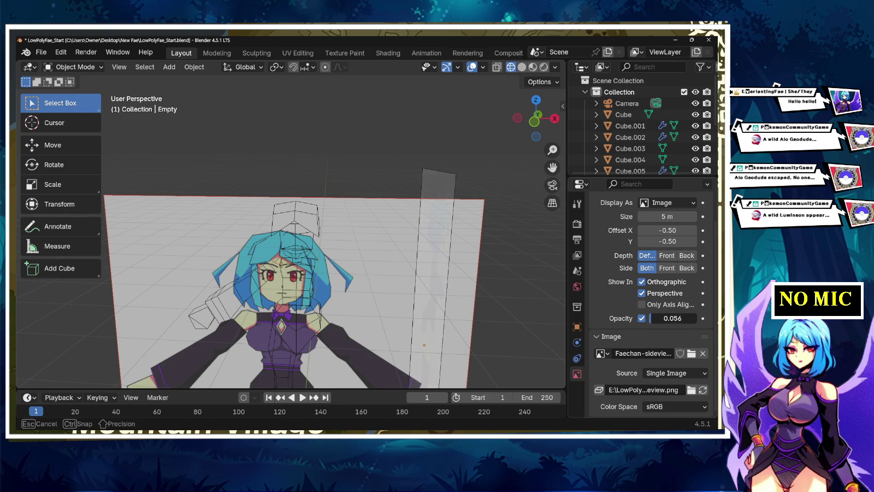
scroll(673, 319, "up", 2, "ctrl")
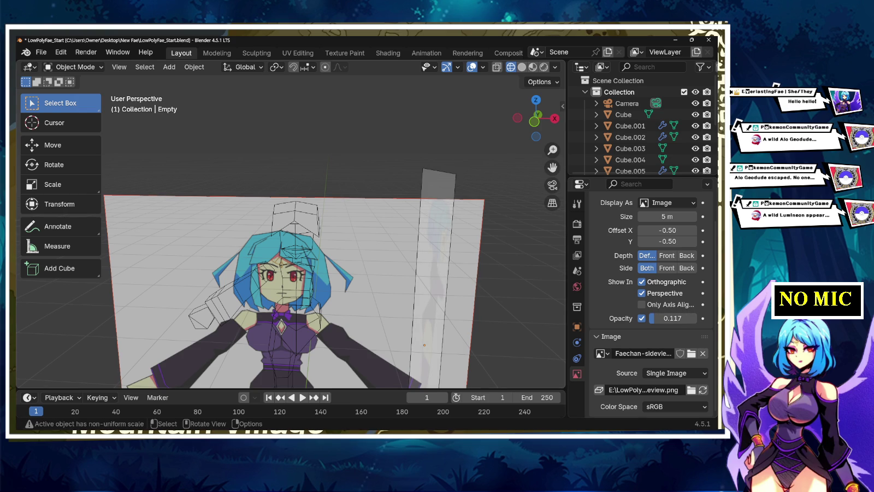
left_click(339, 229, "shift")
mouse_move(672, 318)
left_mouse_down()
mouse_move(653, 318)
mouse_move(664, 318)
left_mouse_up()
key("alt+a")
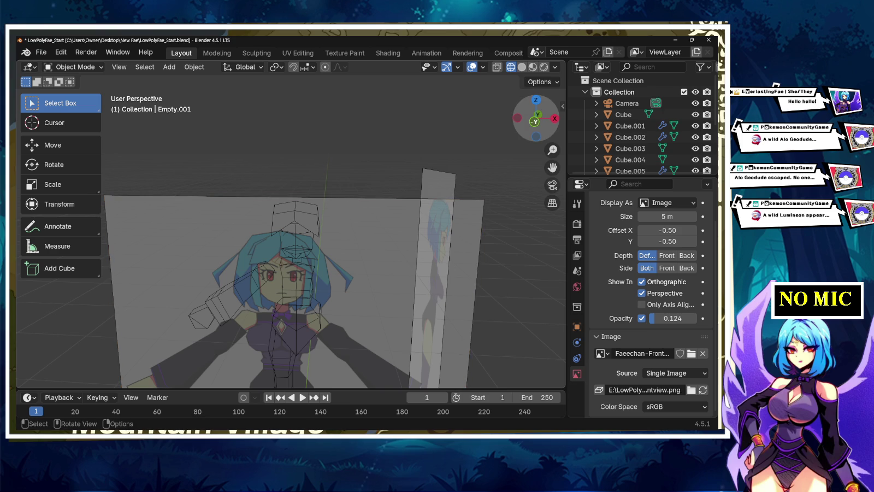
Step: Go to front view, zoom in on the head, and select the hair mesh Cube.005
key("KP_1")
key("ctrl+KP_1")
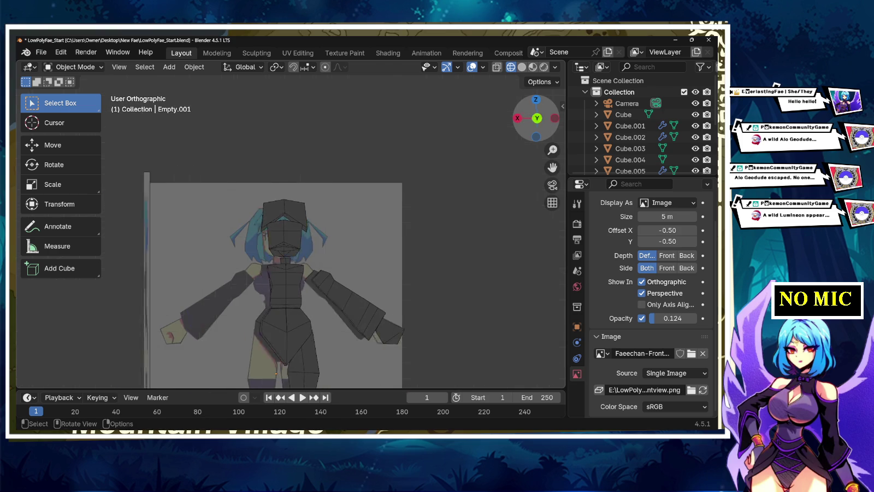
key("KP_1")
scroll(290, 230, "down", 4)
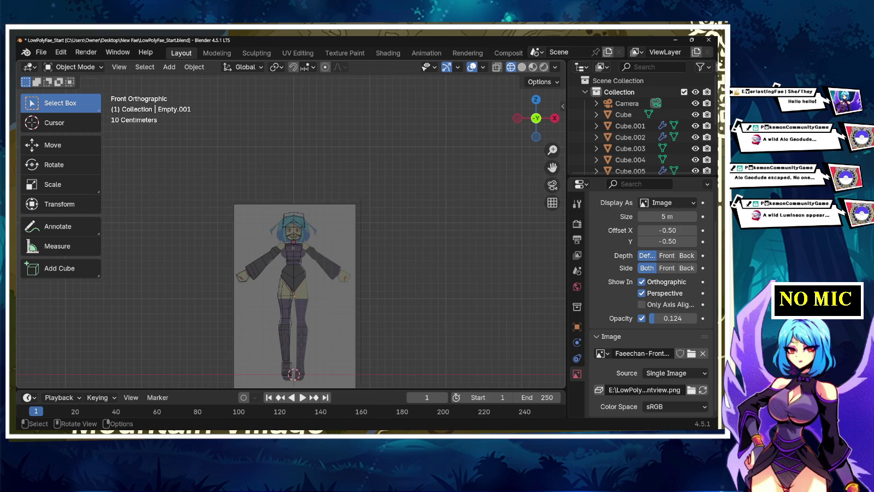
left_click(536, 118)
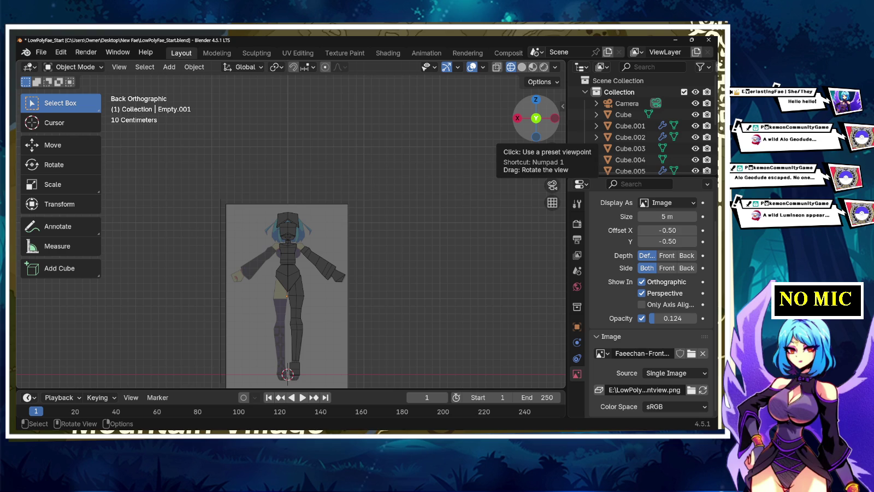
left_click(537, 118)
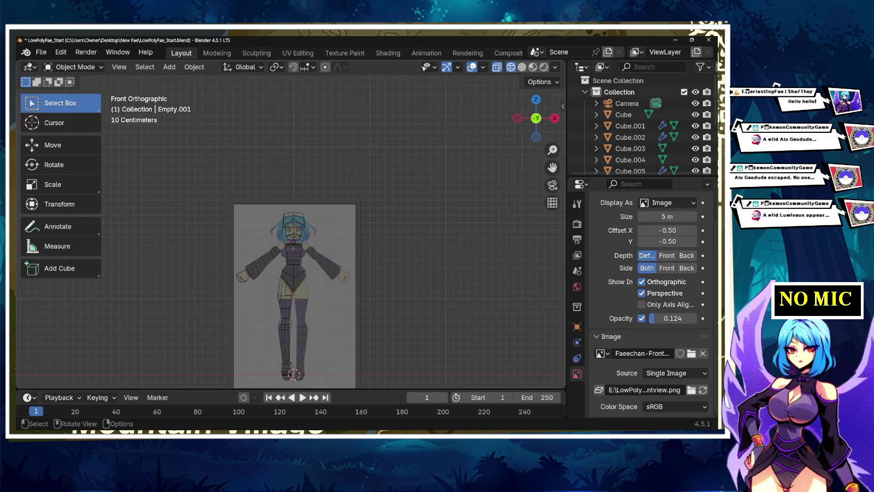
scroll(295, 235, "up", 6)
scroll(295, 235, "up", 3)
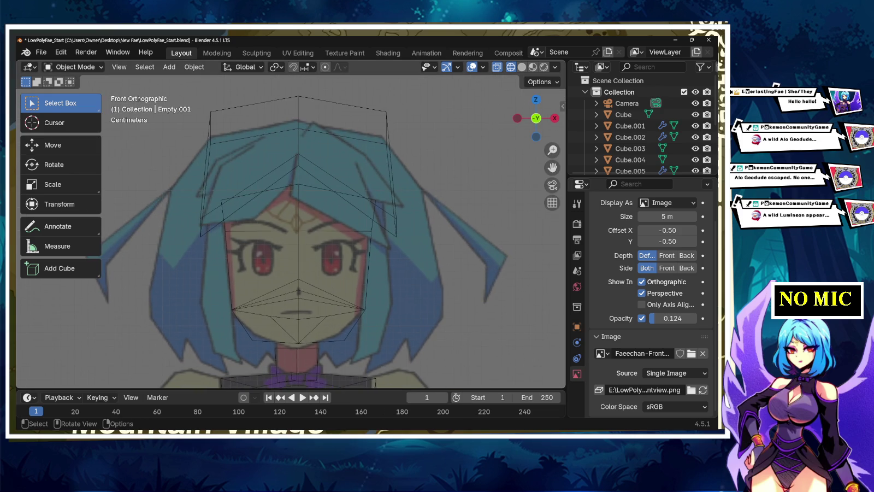
scroll(296, 234, "down", 1)
left_click(295, 186)
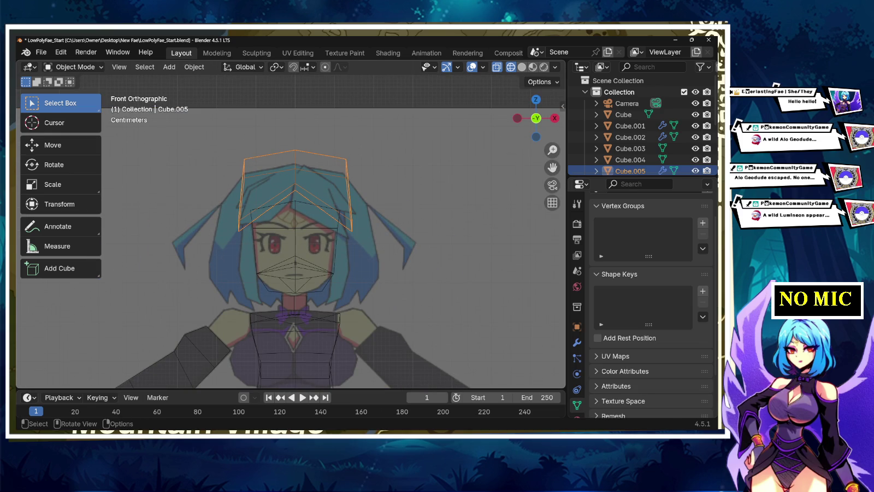
Step: In Edit Mode, lower the upper-left hair cage faces along Z
key("Tab")
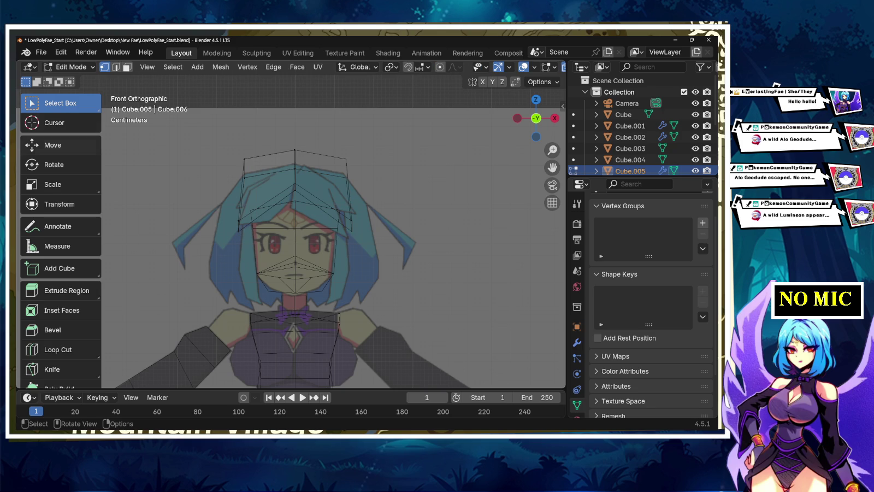
scroll(294, 224, "up", 2)
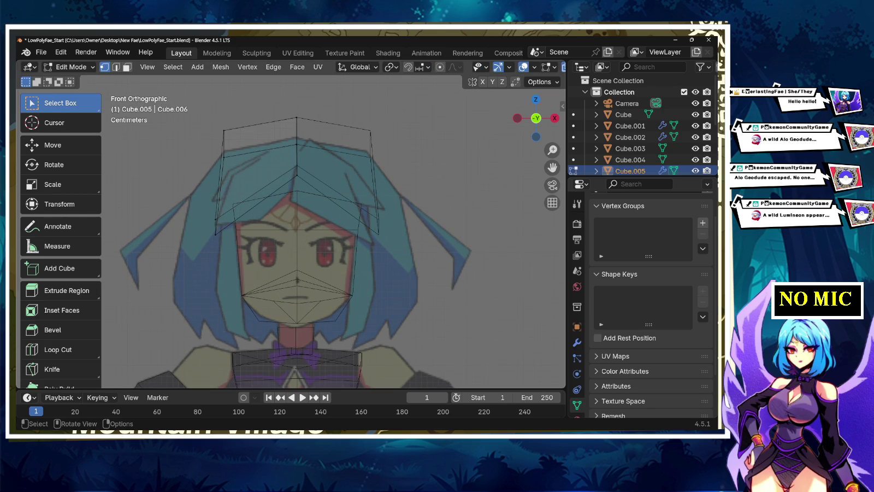
left_click(258, 169)
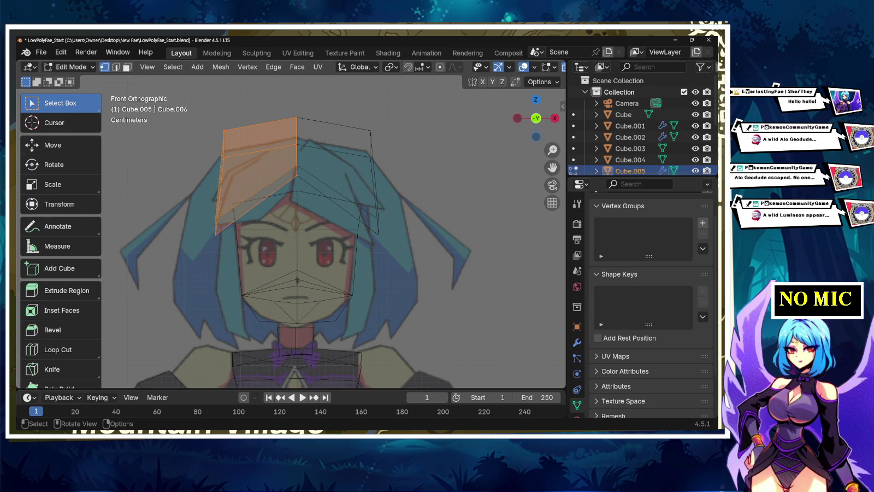
key("g")
key("z")
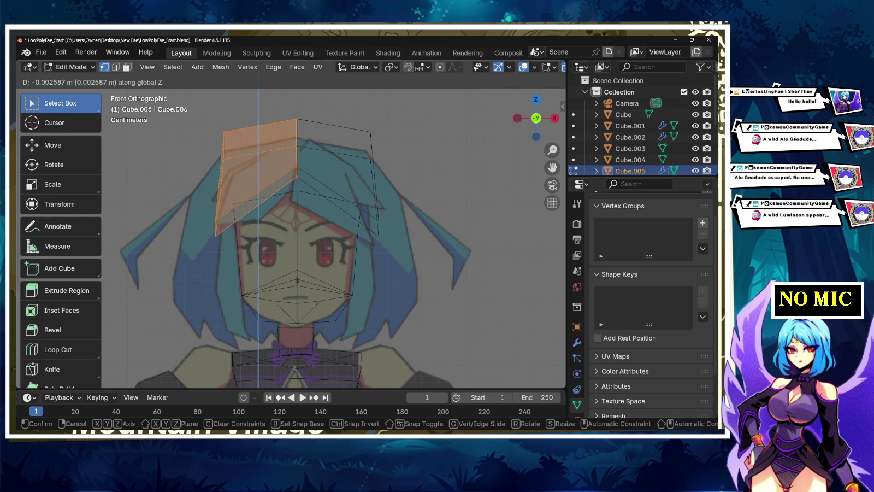
key("Return")
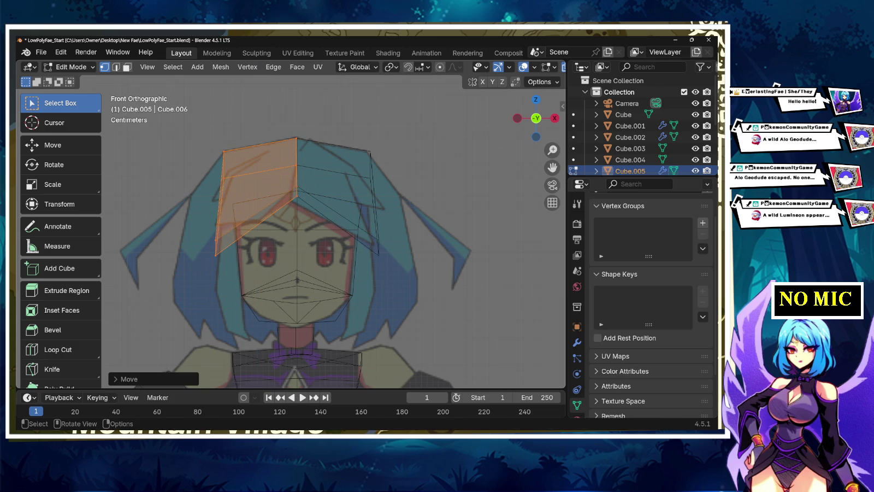
Step: View the head from the back and select the right hair piece's lower edges
middle_click_drag(328, 229, 355, 219)
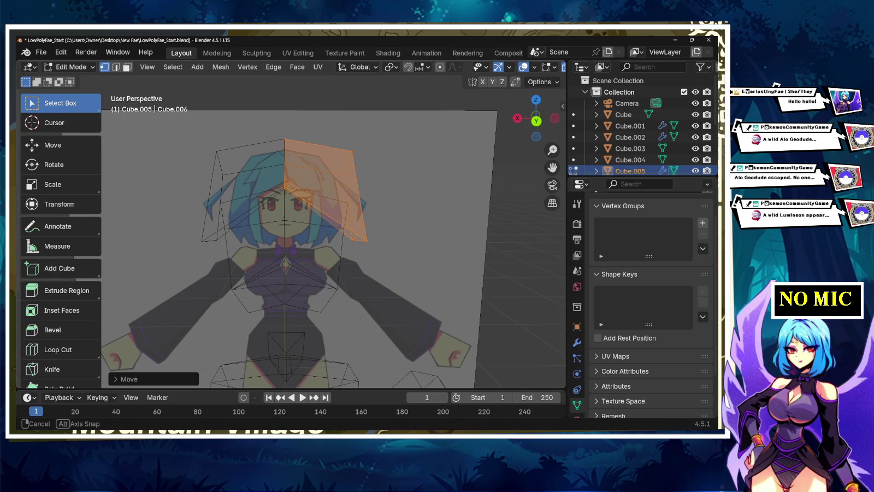
left_click(535, 121)
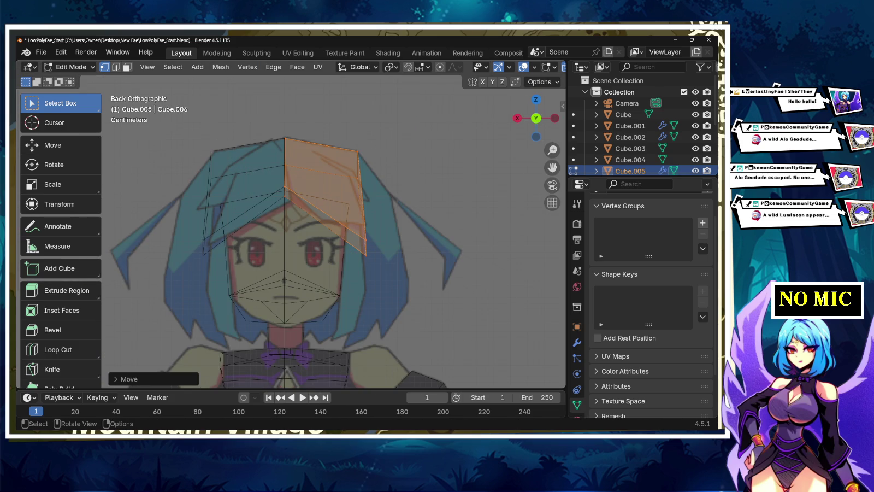
left_click(358, 241, "alt")
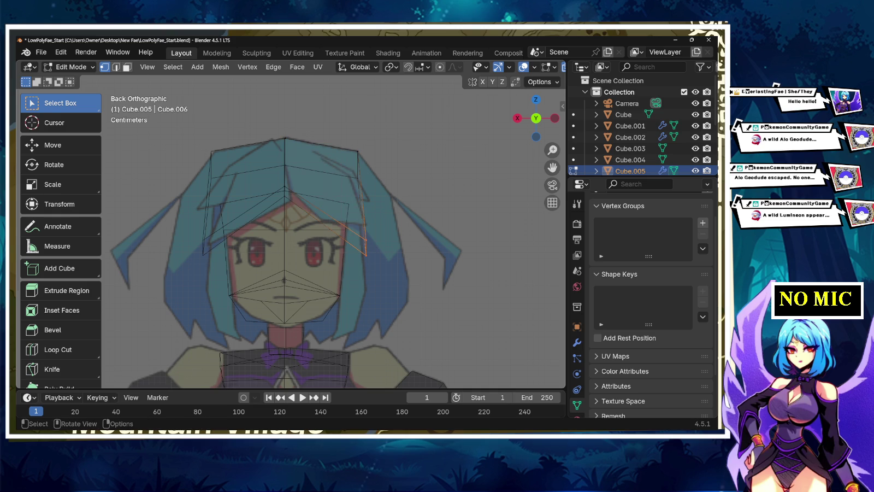
Step: Scale the selected lower hair edges and shift them slightly right along X
key("s")
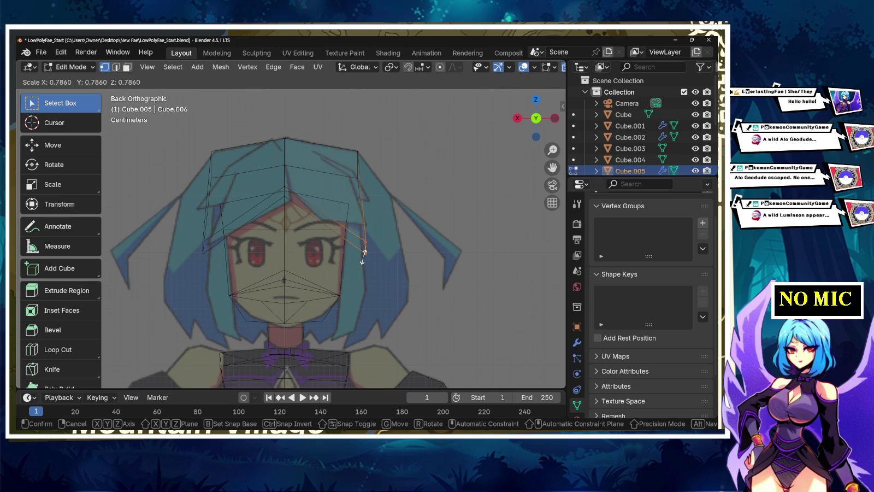
left_click(367, 254)
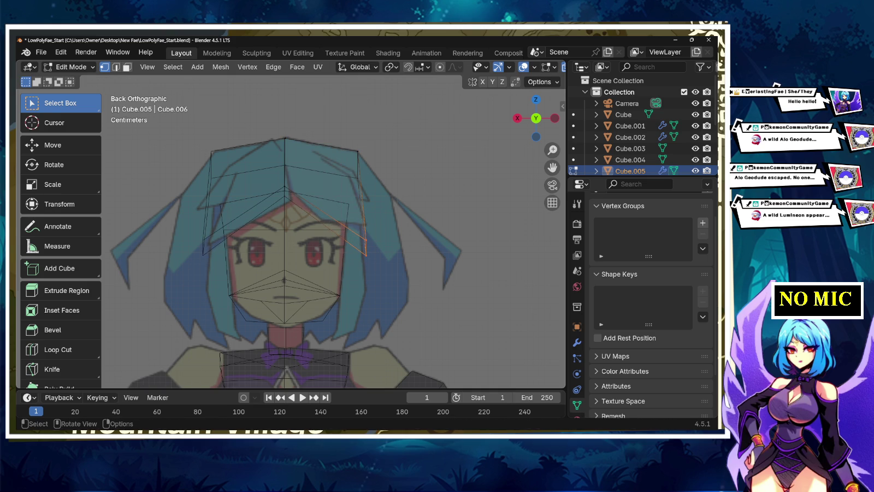
key("g")
key("x")
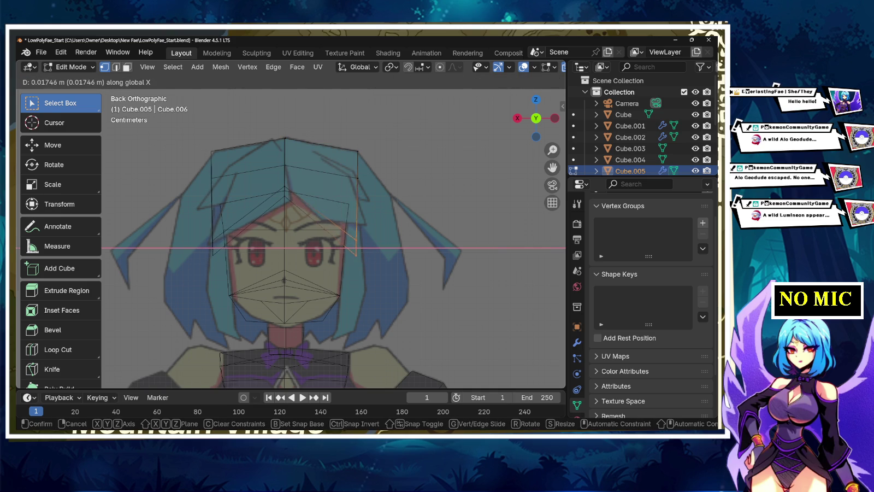
key("Return")
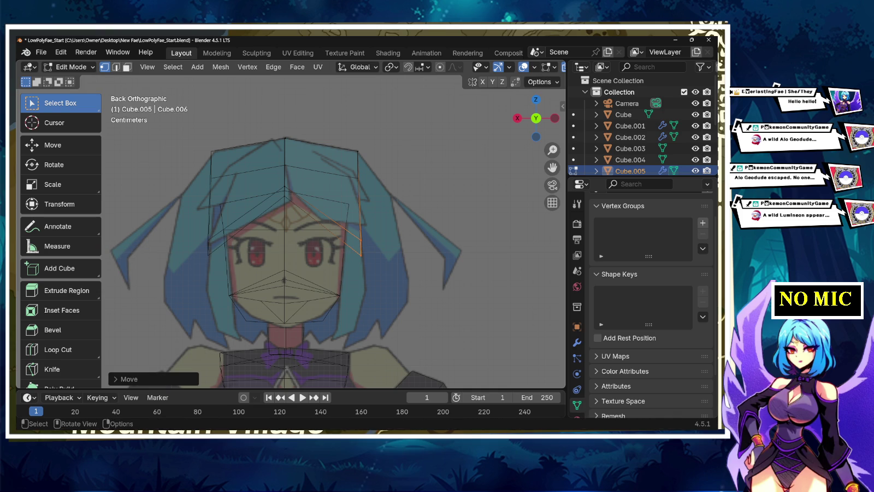
Step: Raise the forehead vertex along Z, then deselect it
left_click(290, 190)
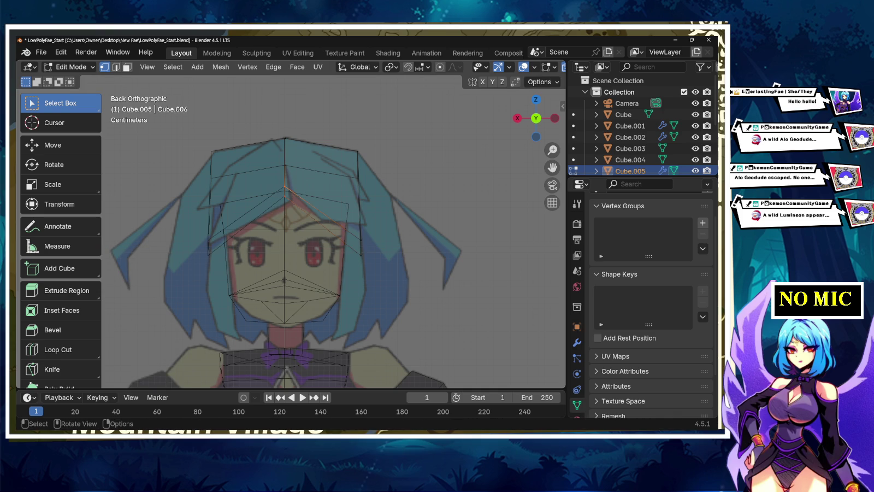
key("g")
key("z")
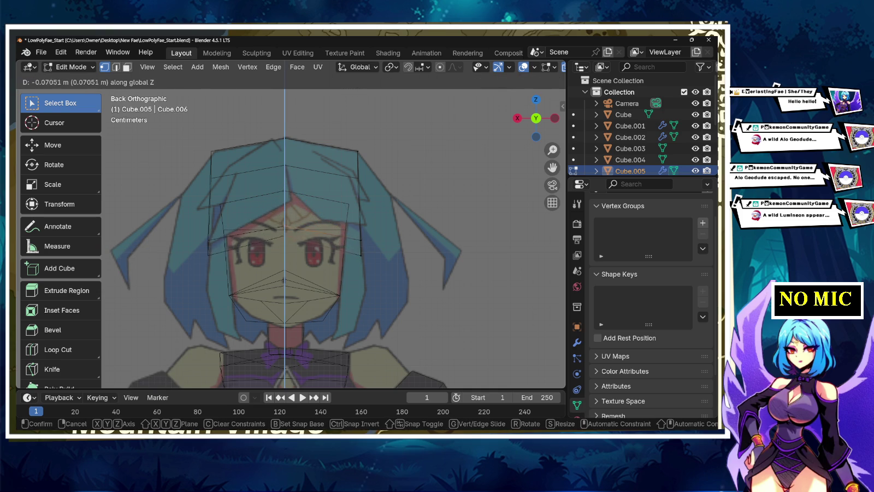
key("Return")
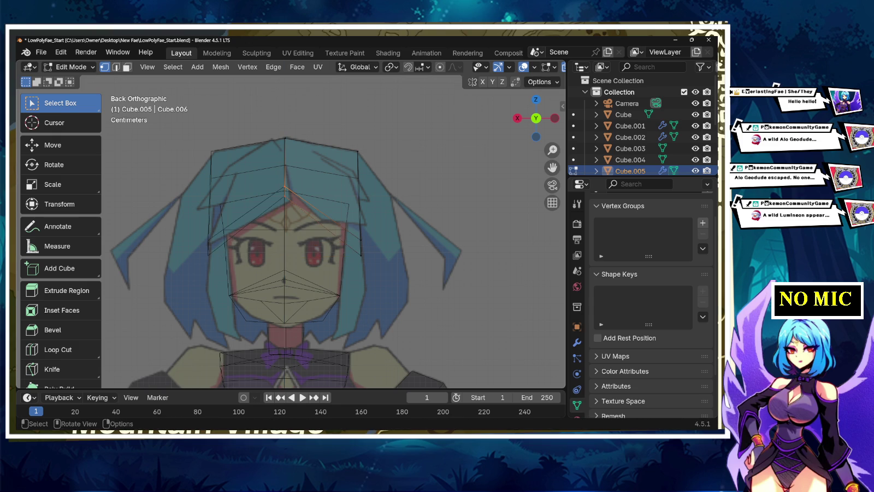
key("alt+a")
Step: Lower the right hair corner vertex along Z and nudge it sideways along X
left_click_drag(351, 231, 371, 264)
key("g")
key("z")
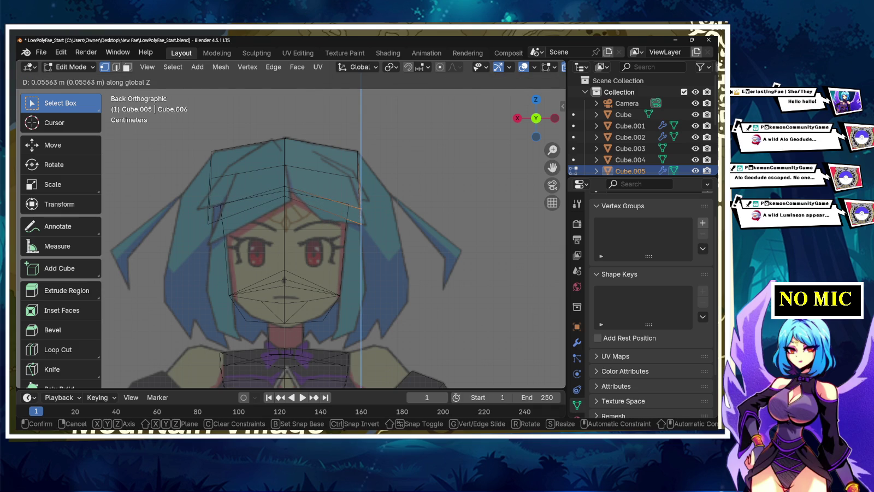
key("Return")
key("g")
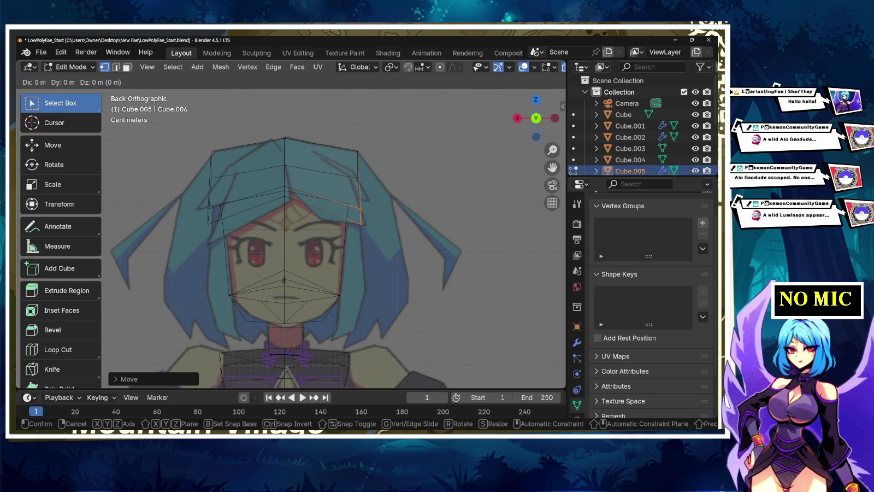
key("x")
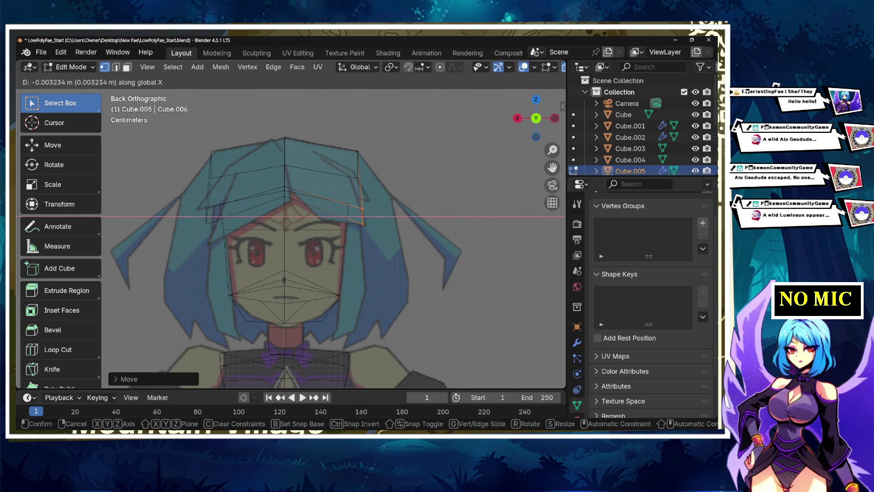
key("Return")
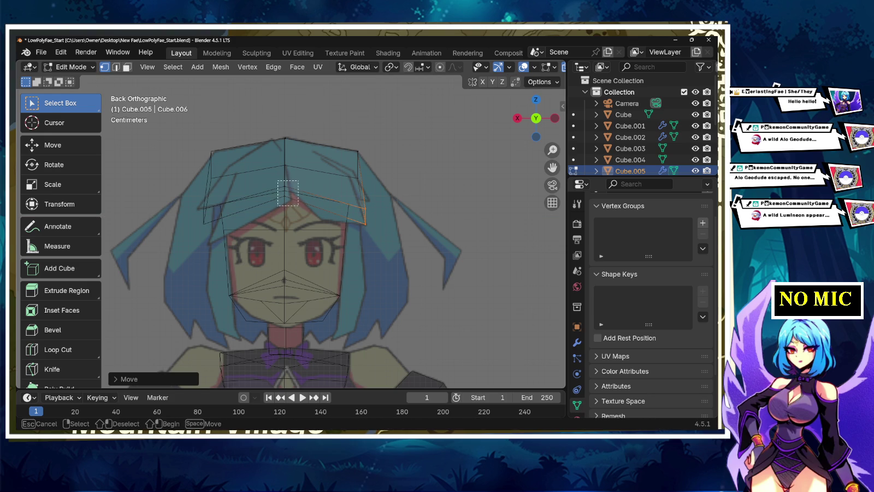
Step: Adjust the top-centre forehead vertex's height along Z and return to Object Mode
left_click(284, 187)
key("g")
key("z")
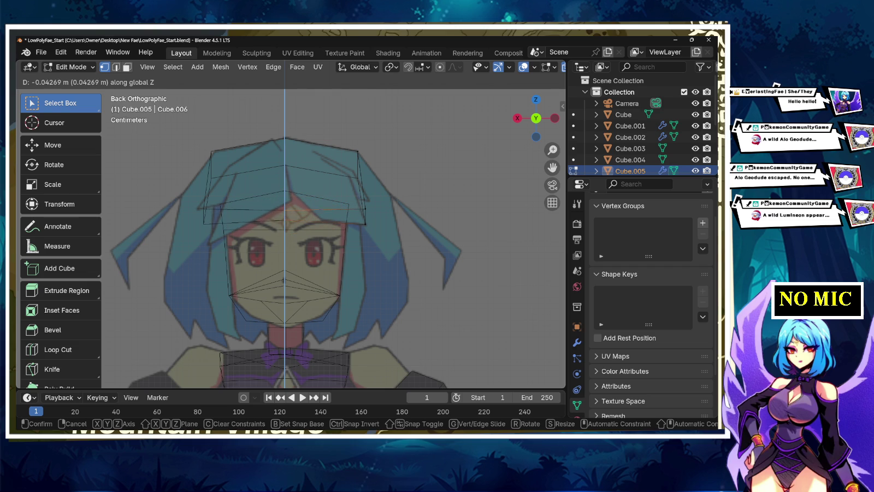
key("Return")
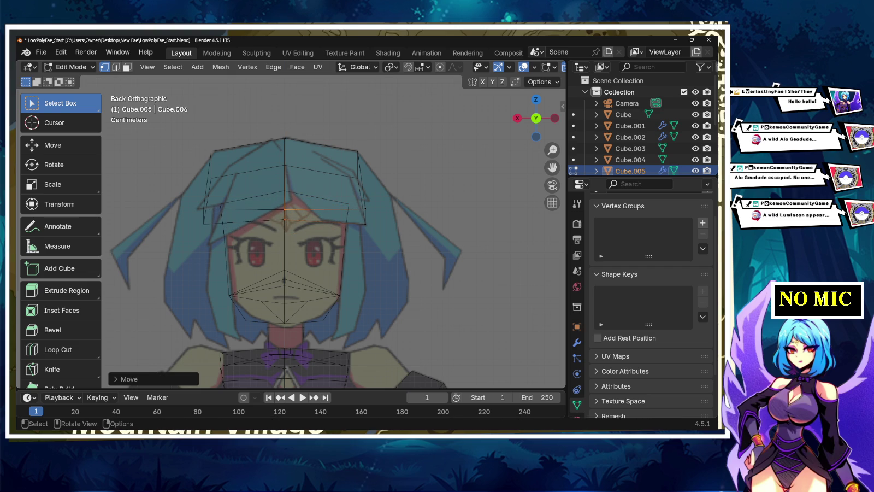
key("Tab")
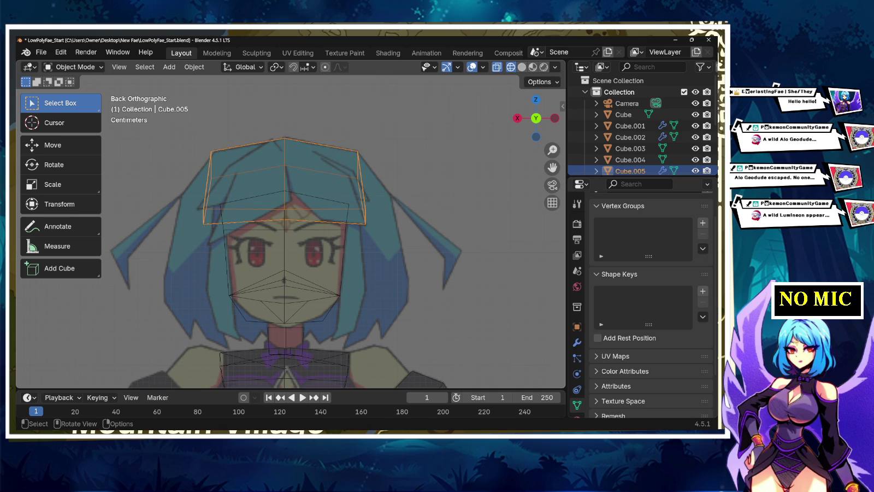
Step: From an angled view, enter Edit Mode on the hair meshes and bring up the Add Mesh menu
middle_click_drag(290, 230, 415, 217)
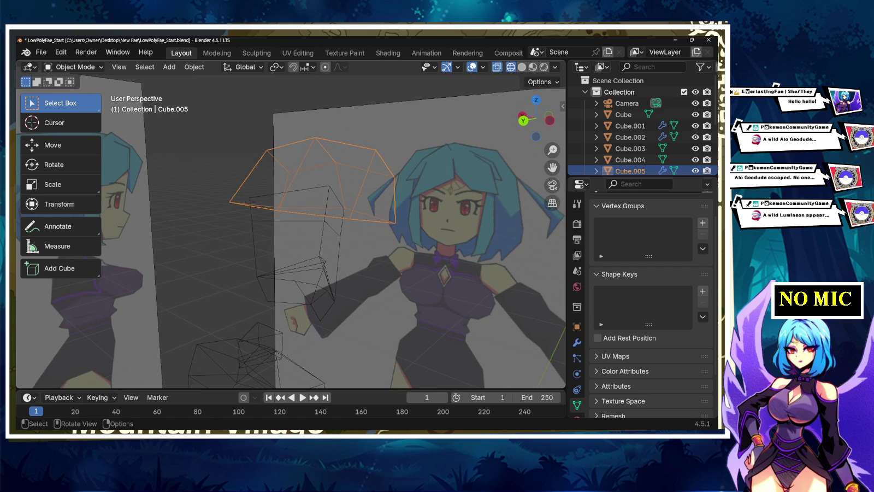
key("shift+a")
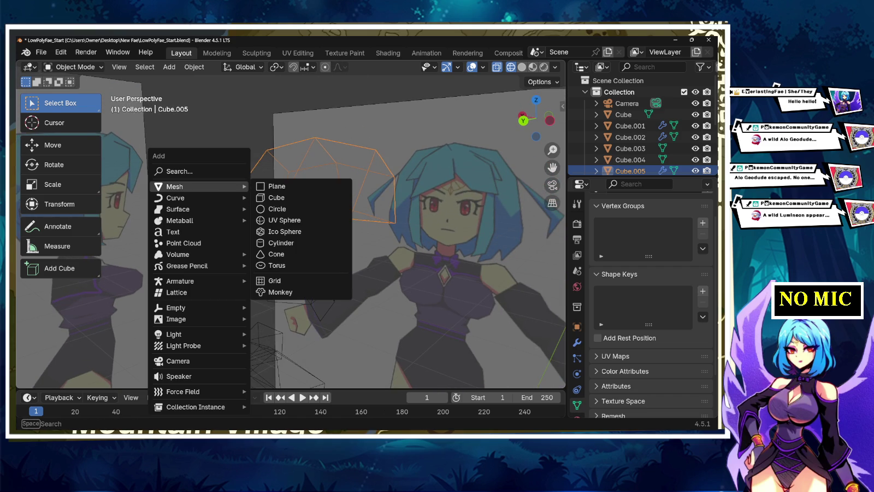
key("Escape")
key("Escape")
key("alt+a")
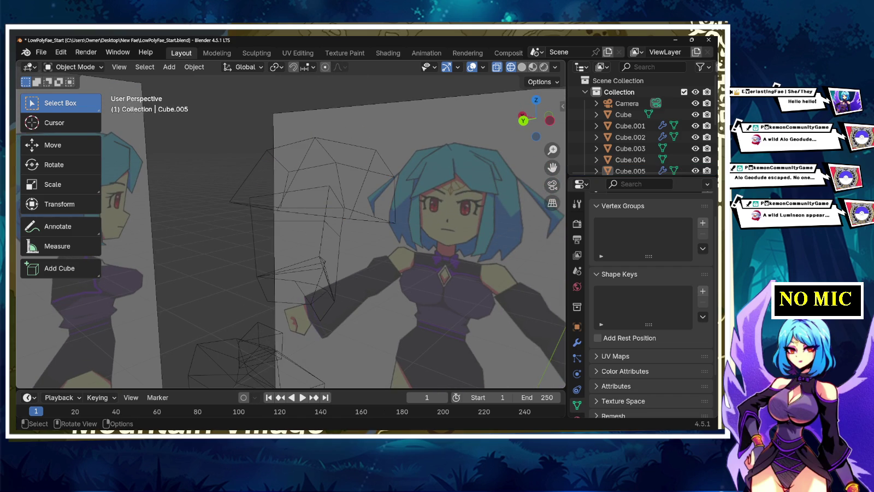
key("Tab")
key("shift+a")
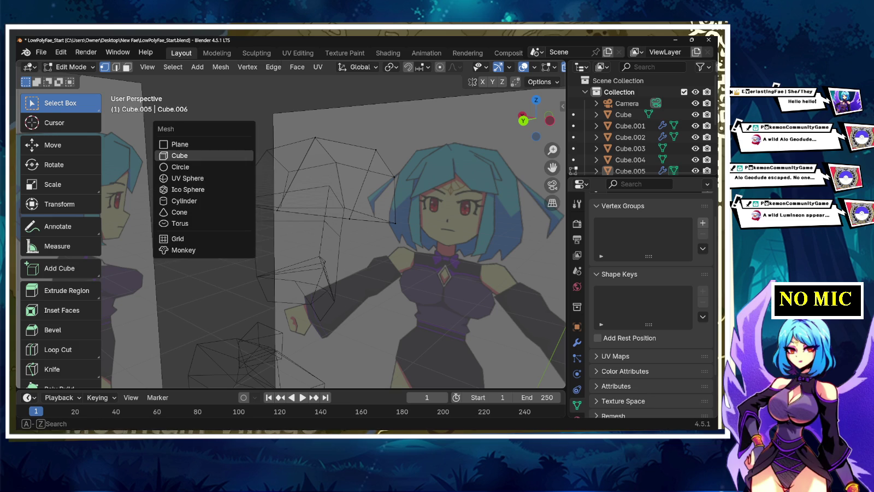
Step: Add a cube to the hair mesh, shrink it to a small block and raise it along Z
left_click(178, 155)
scroll(333, 230, "down", 3)
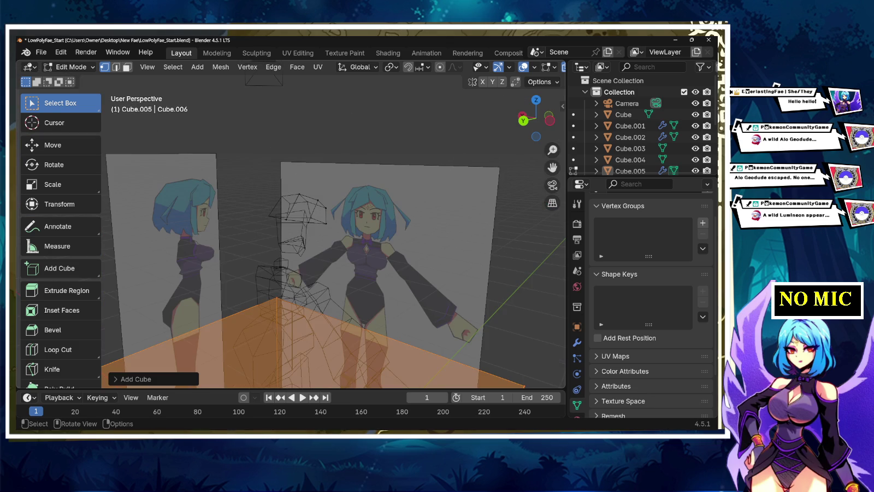
key("s")
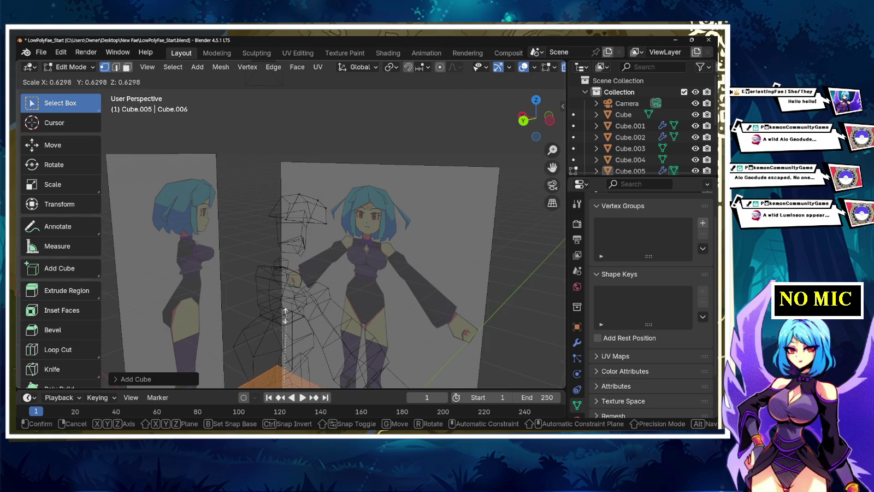
left_click(268, 380)
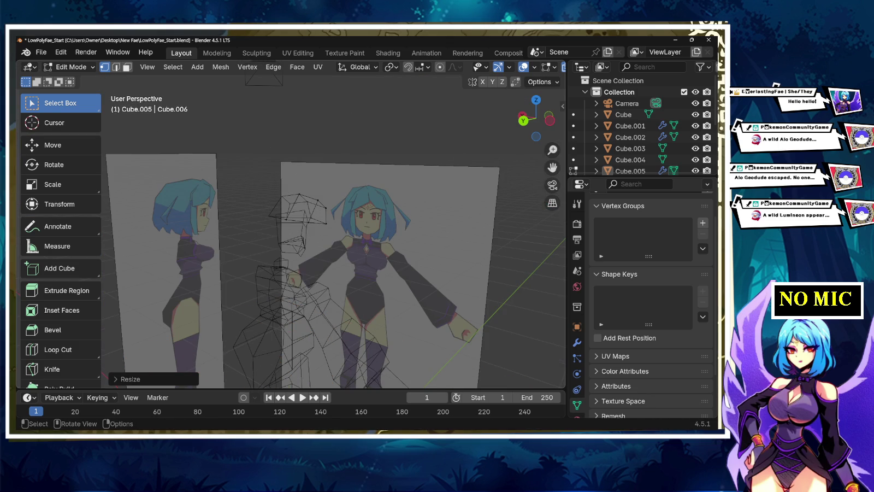
key("g")
key("z")
key("Return")
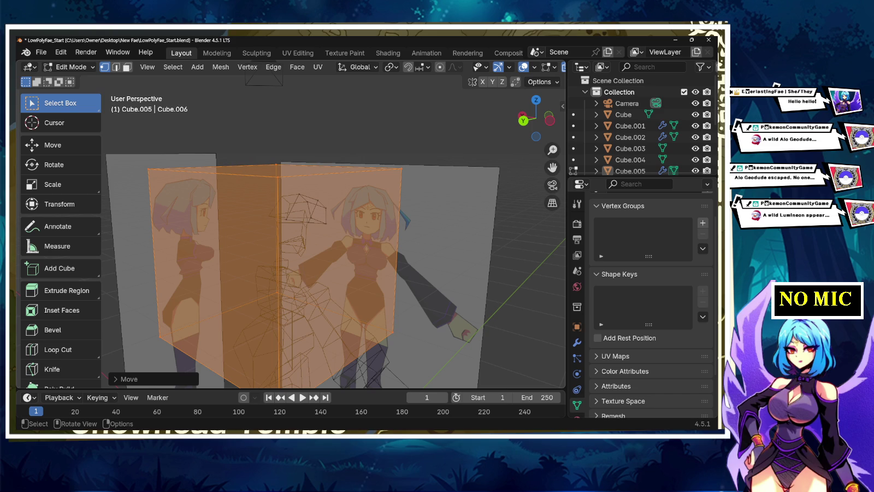
key("s")
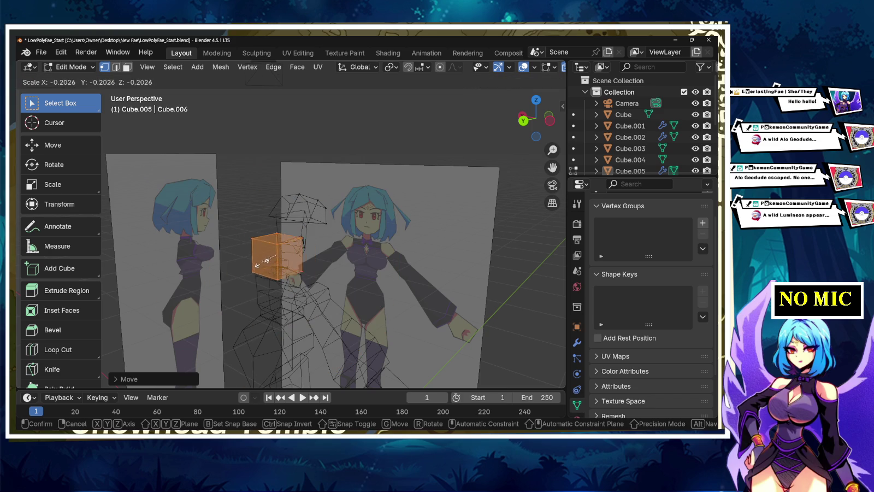
left_click(276, 255)
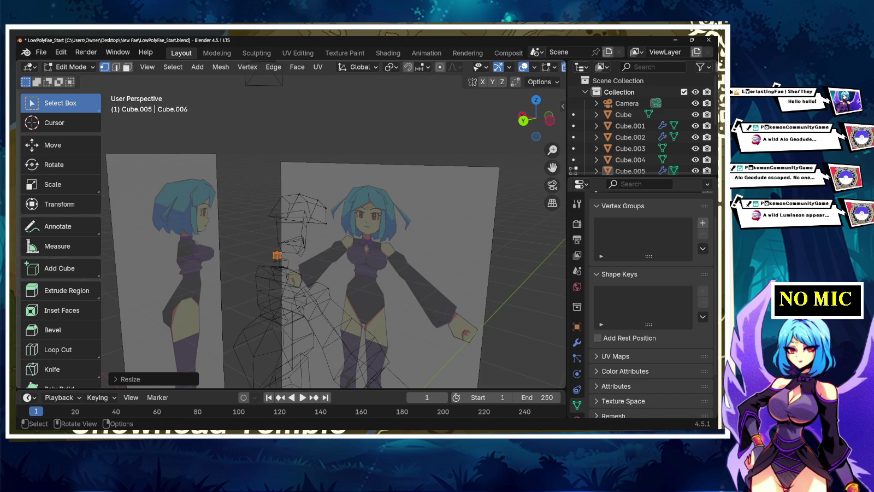
Step: In back ortho view, place the small cube at the hair's top-right and scale it up about 1.96x
key("ctrl+KP_1")
scroll(335, 235, "up", 3)
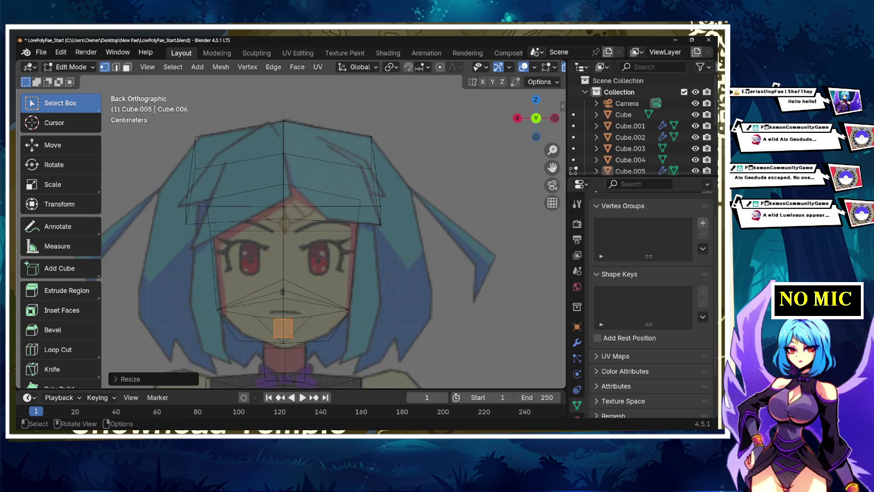
scroll(334, 235, "up", 2)
key("g")
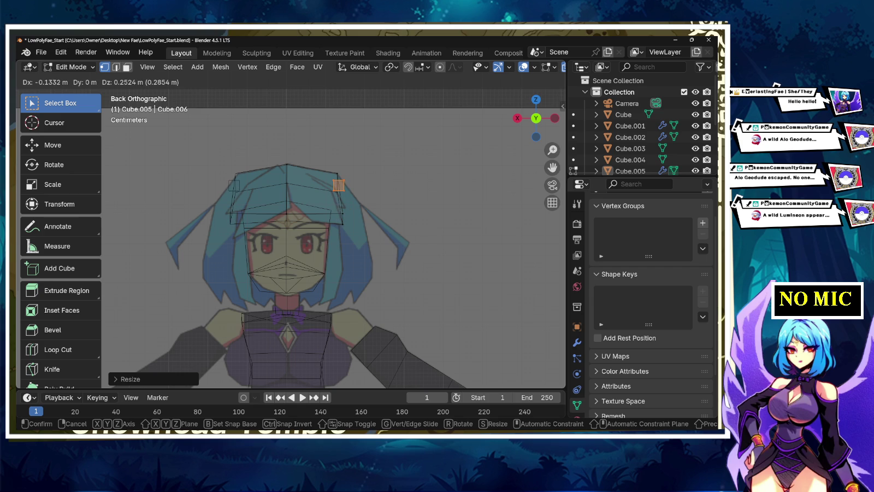
key("Return")
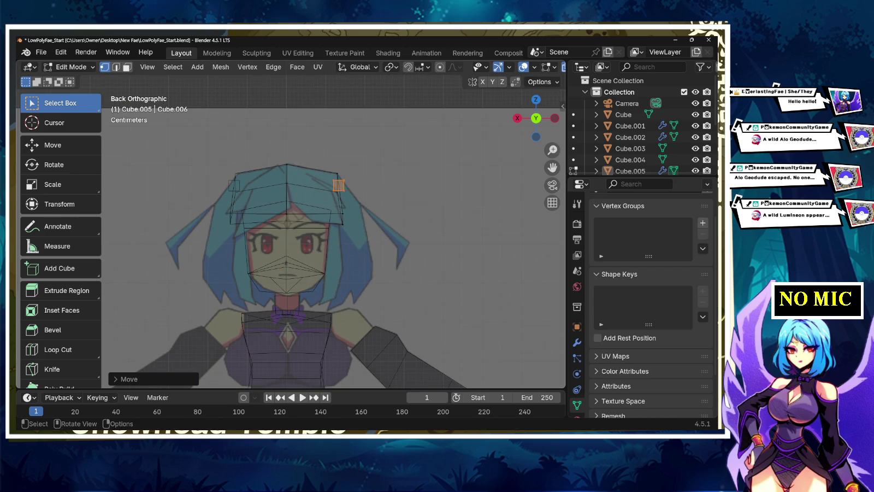
key("s")
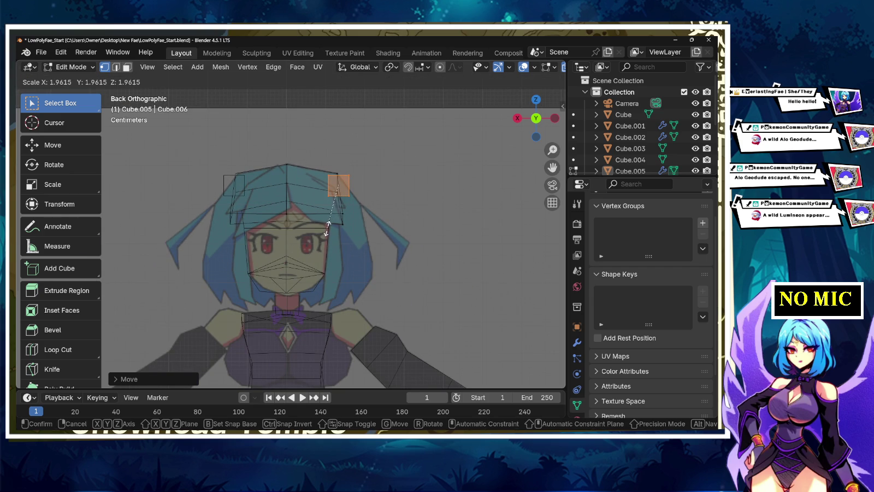
key("Return")
key("w")
key("z")
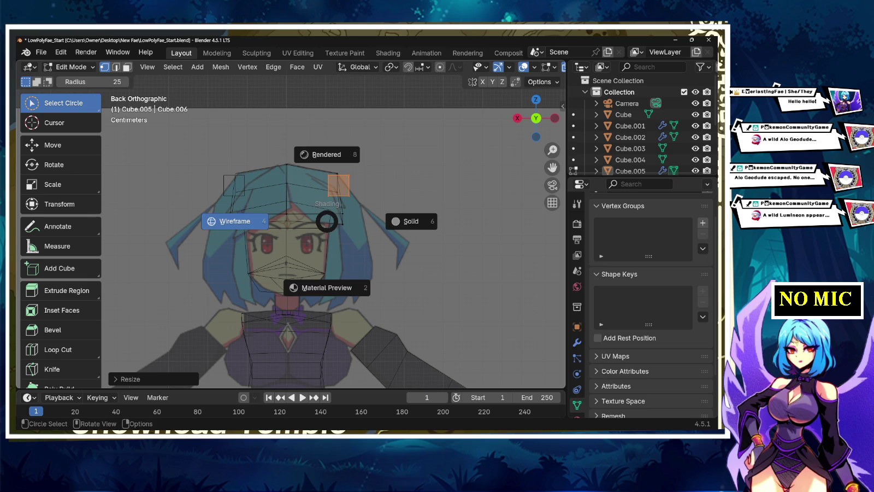
left_click(318, 195)
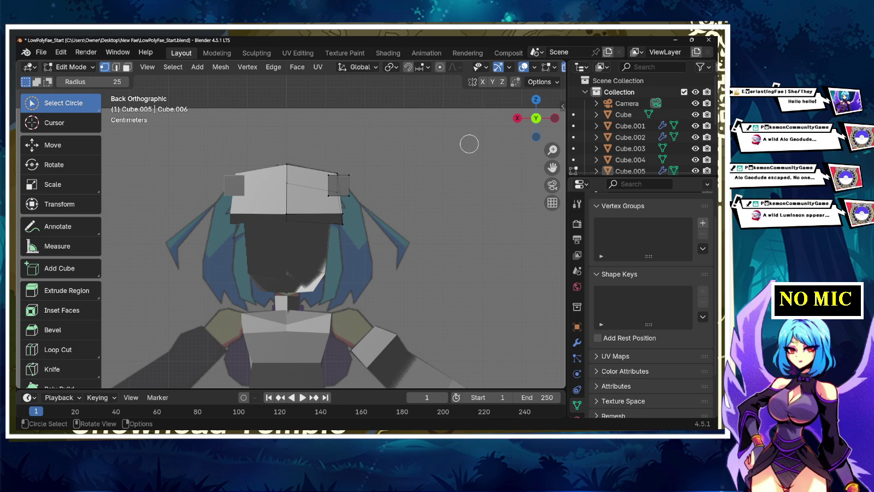
middle_click_drag(433, 168, 401, 199)
key("Tab")
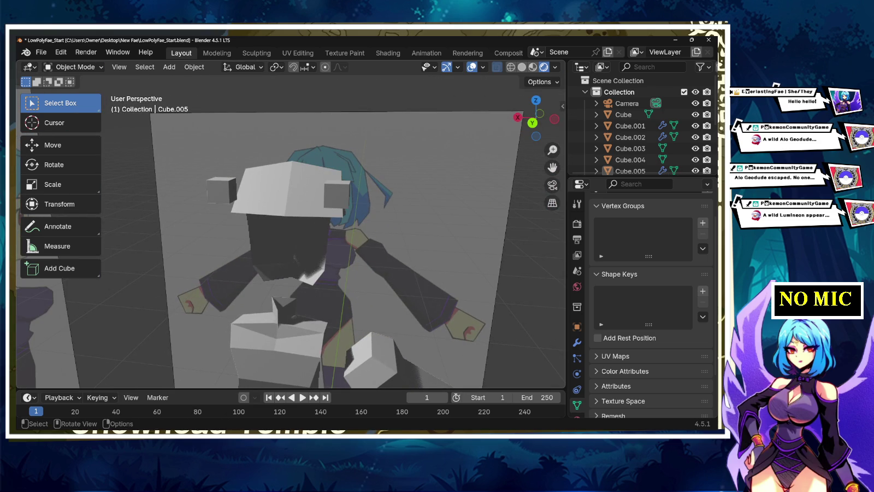
left_click(511, 68)
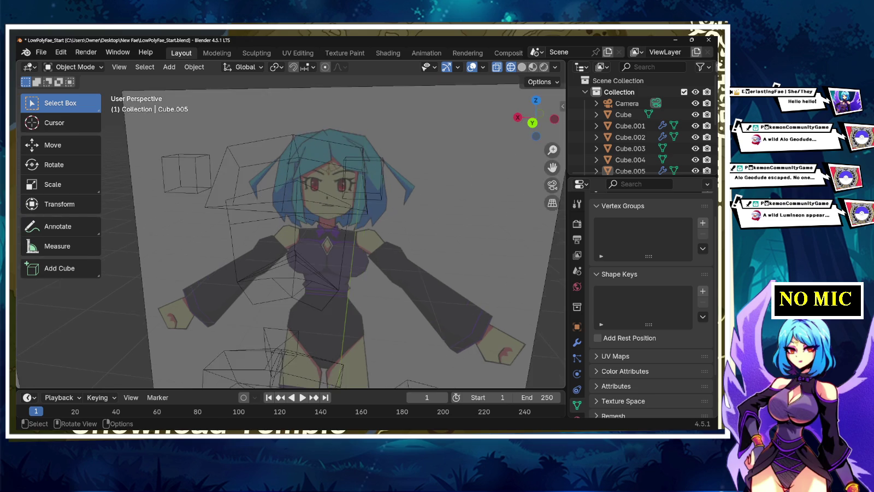
key("shift+z")
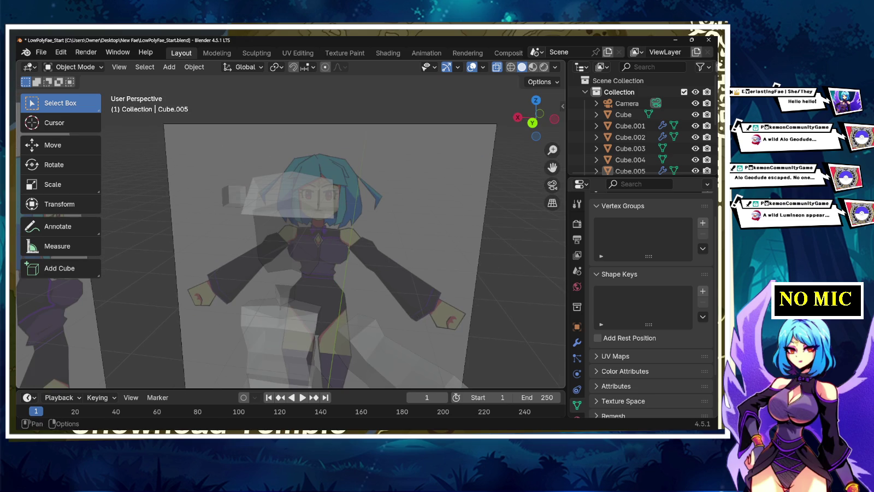
middle_click_drag(289, 246, 328, 240)
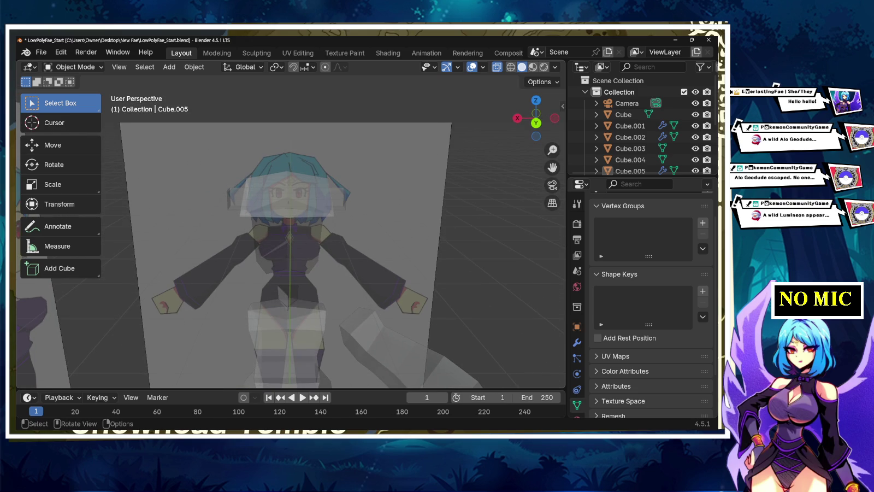
key("shift+z")
scroll(290, 230, "up", 2)
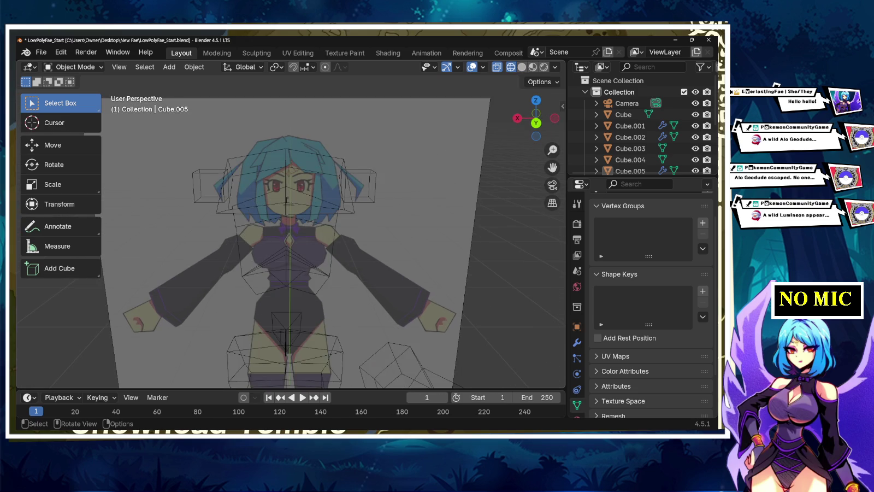
scroll(289, 230, "up", 1)
left_click(290, 153)
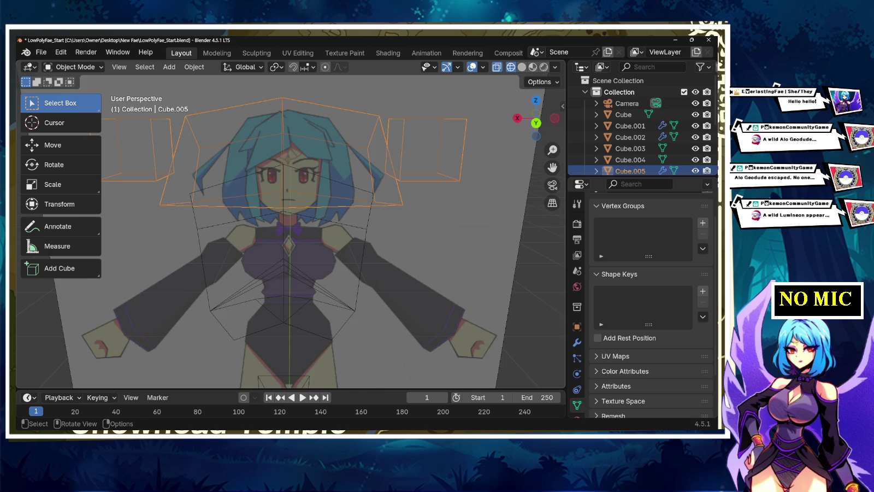
scroll(290, 229, "down", 3)
scroll(290, 230, "up", 1)
key("Tab")
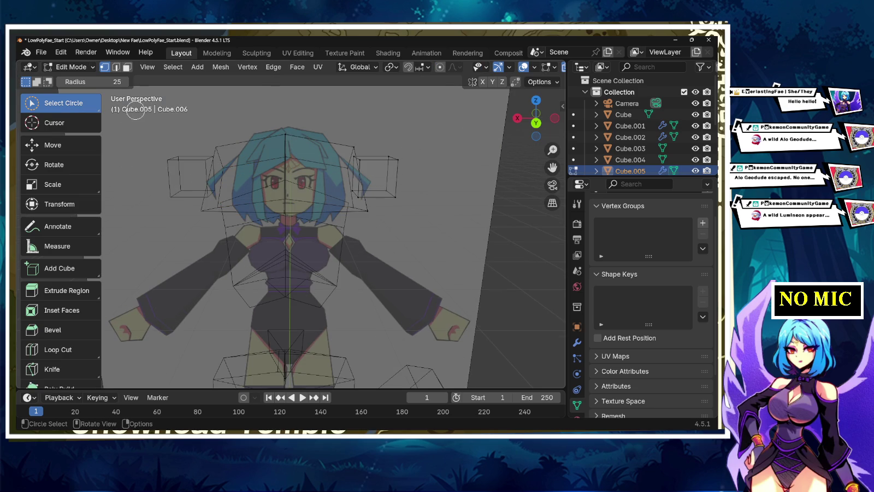
Step: In back view with box select, move the right hair cube's upper vertices onto the reference outline
left_click_drag(60, 102, 61, 151)
left_click(60, 150)
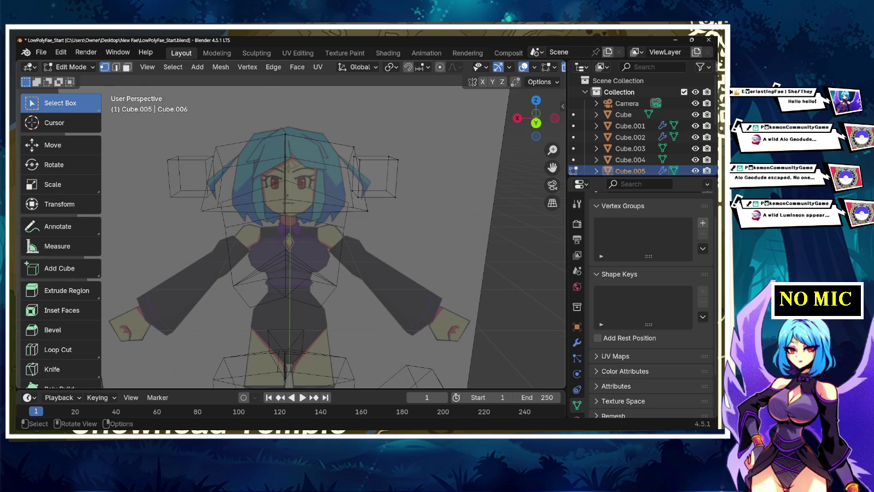
scroll(334, 235, "up", 3)
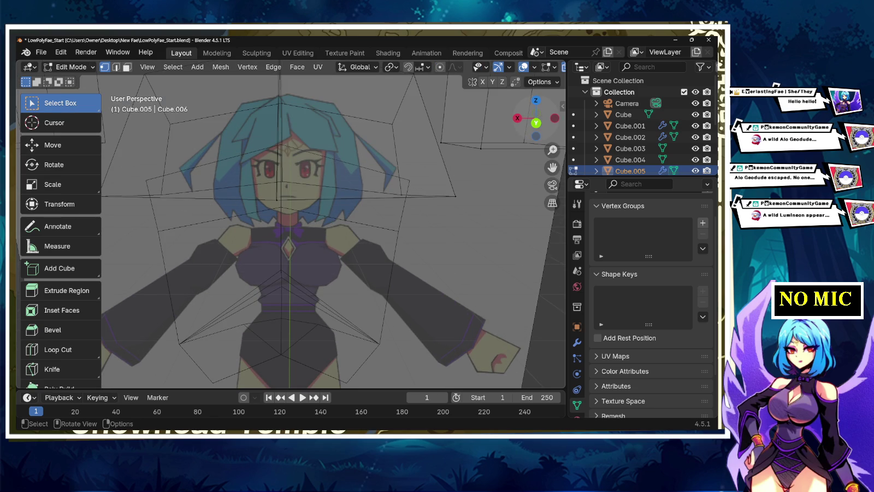
key("ctrl+KP_1")
scroll(334, 235, "down", 4)
scroll(334, 235, "up", 2)
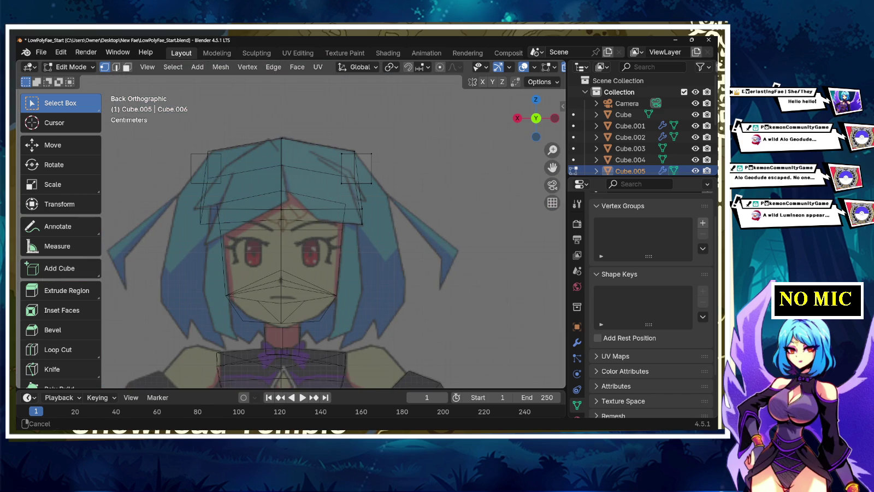
middle_click_drag(333, 235, 298, 228, "shift")
left_click_drag(291, 145, 312, 184)
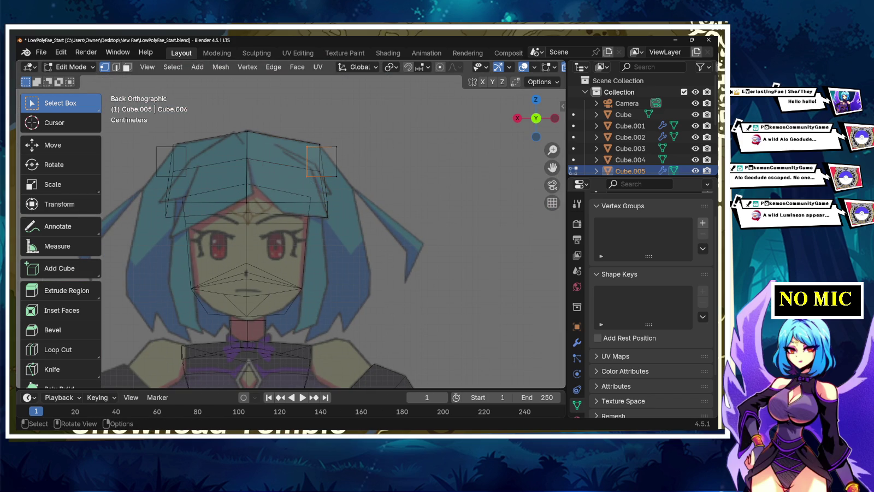
key("g")
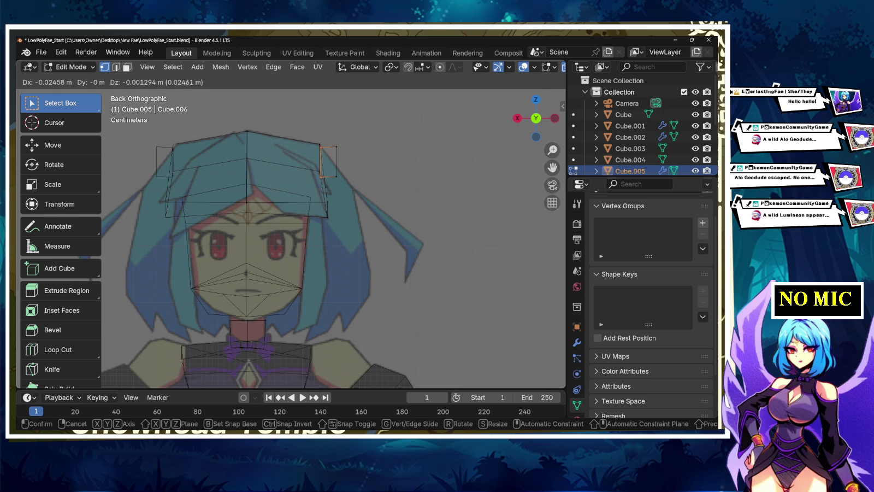
key("Return")
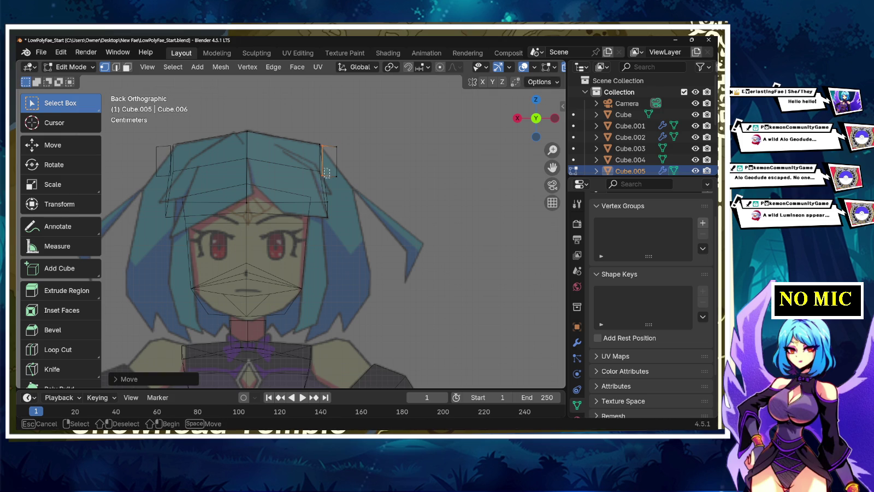
Step: Push a right hair vertex outward and pull the top corner vertex inward
left_click(322, 175)
key("g")
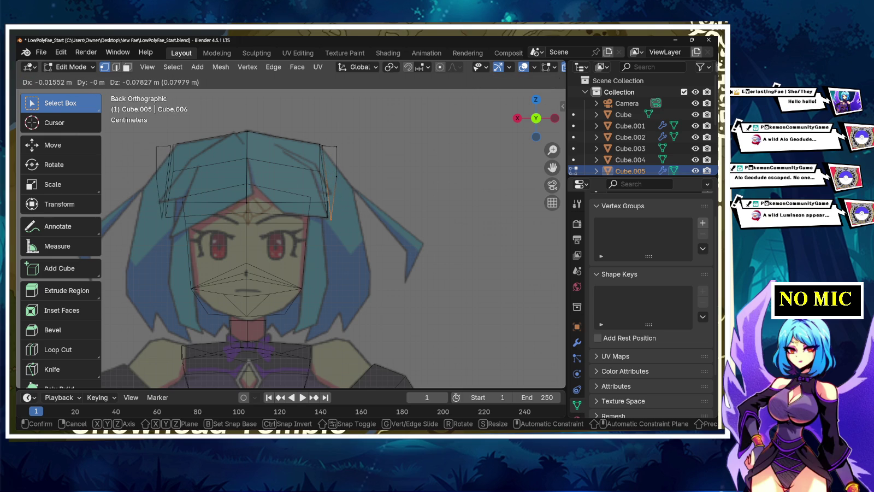
key("Return")
key("g")
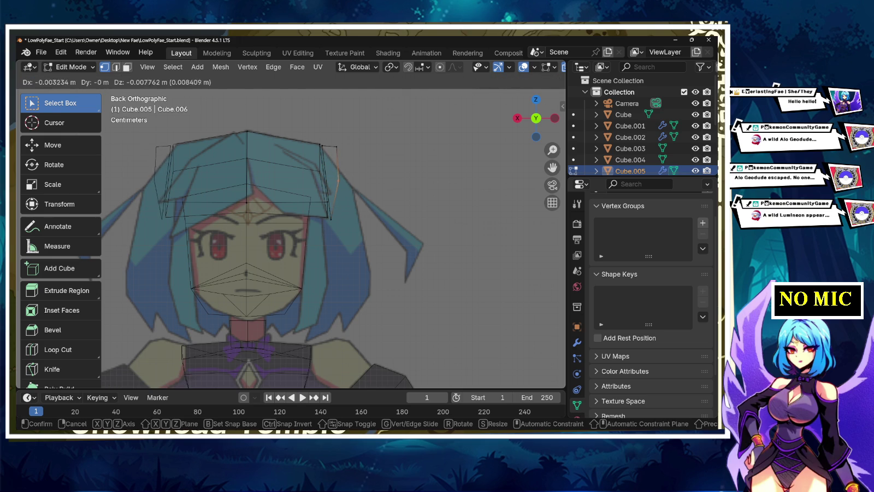
key("Return")
left_click(337, 147)
key("g")
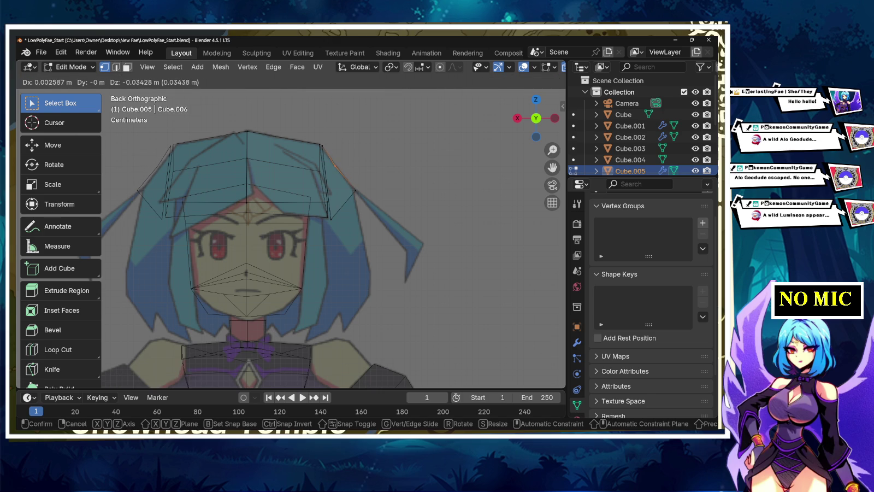
key("Return")
key("g")
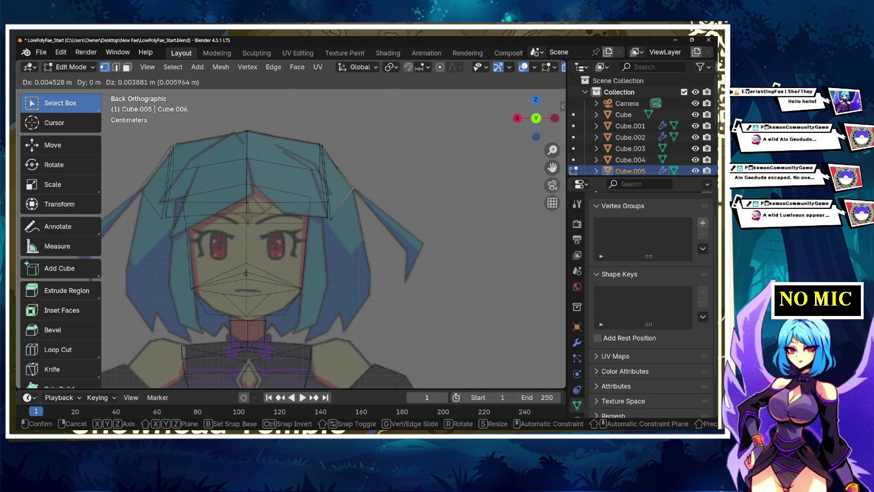
key("Return")
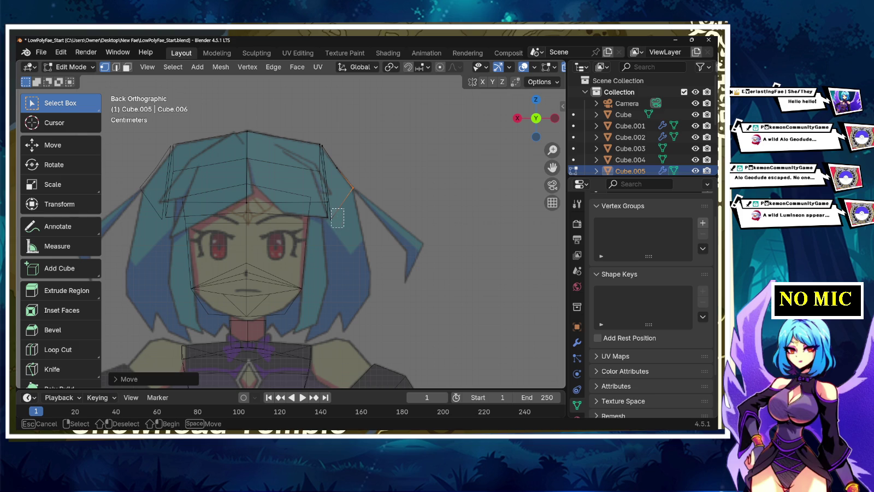
Step: Shift a lower hair vertex left, then select the top corner vertices and bring up Merge Vertices
left_click_drag(331, 208, 344, 227)
left_click(330, 218)
key("g")
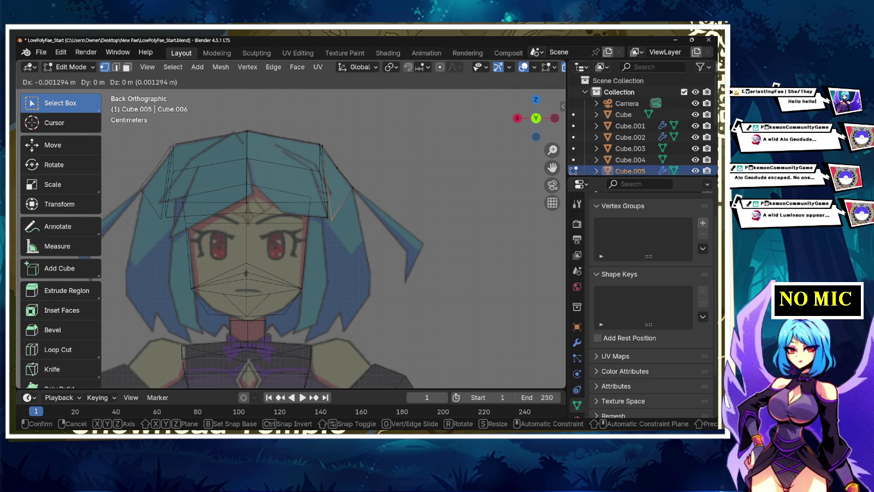
key("Return")
left_click_drag(315, 138, 331, 183)
key("b")
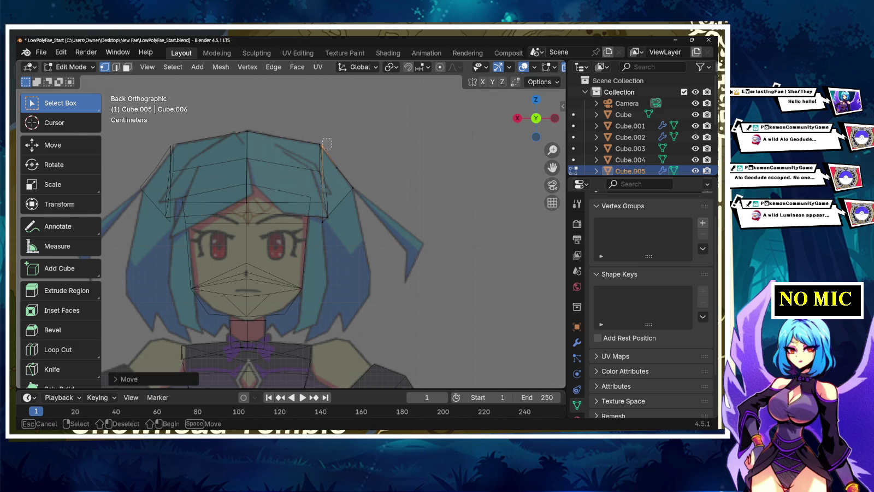
key("Escape")
key("ctrl+v")
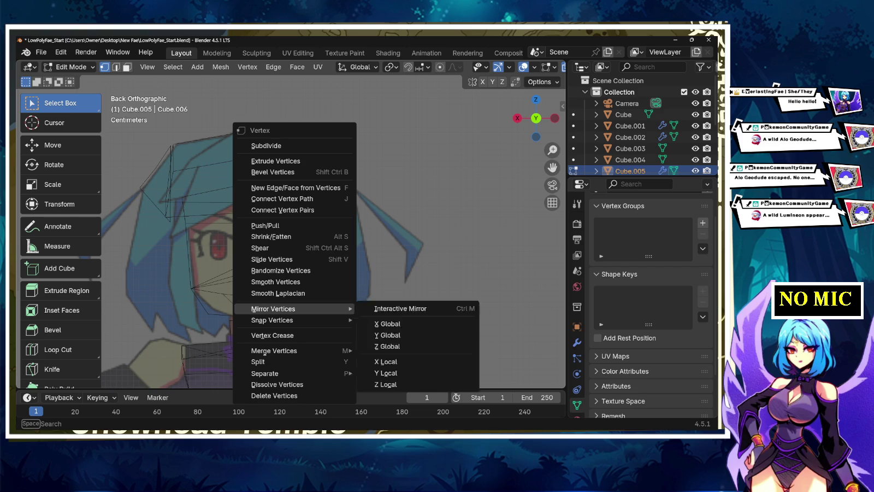
mouse_move(274, 351)
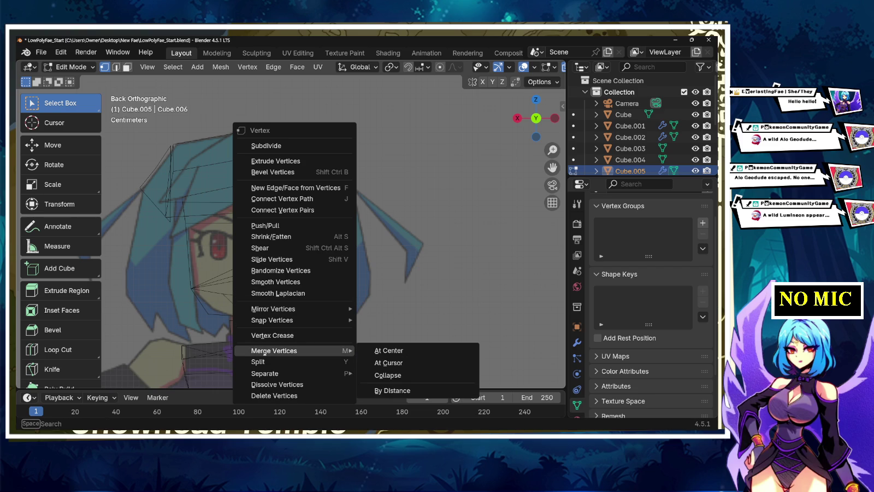
Step: Merge the top-corner vertices into one, orbit to inspect, and return to Back Orthographic
left_click(388, 375)
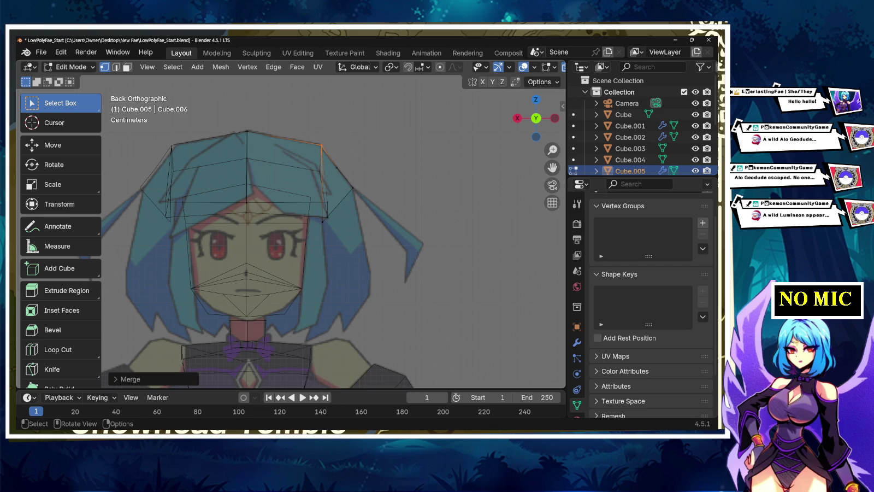
left_click_drag(316, 137, 357, 192, "ctrl")
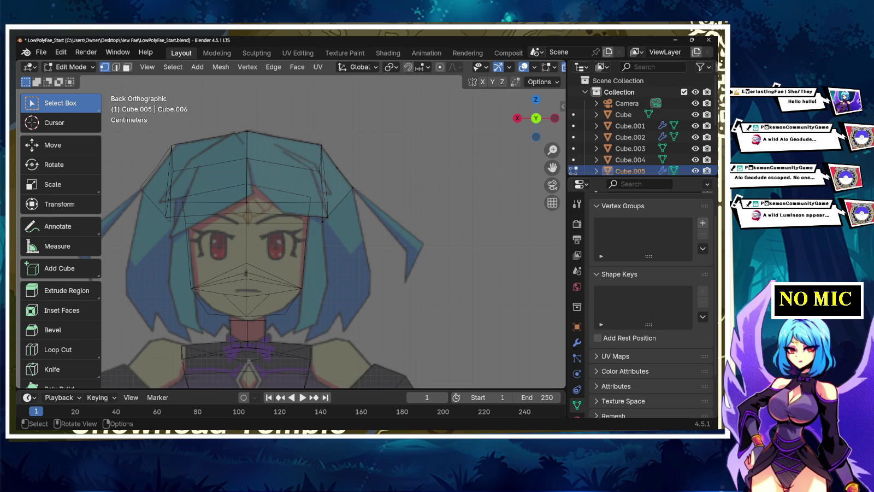
middle_click_drag(328, 245, 383, 229)
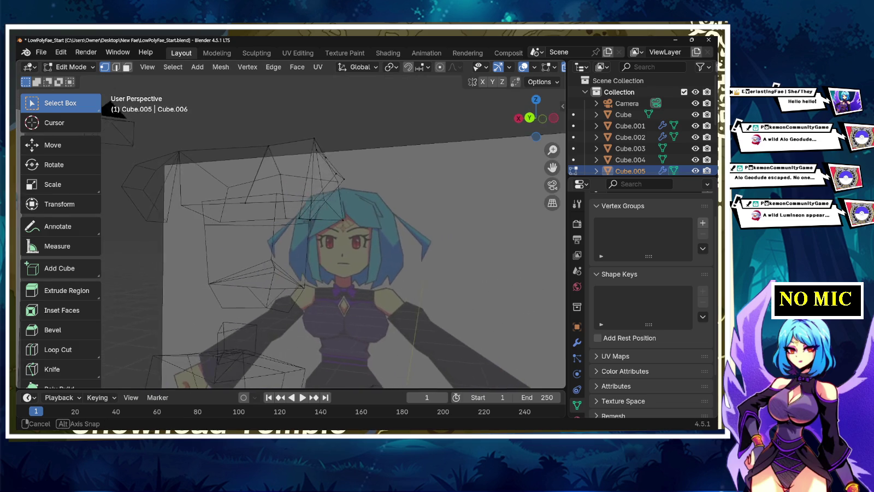
key("3")
middle_click_drag(328, 246, 356, 241)
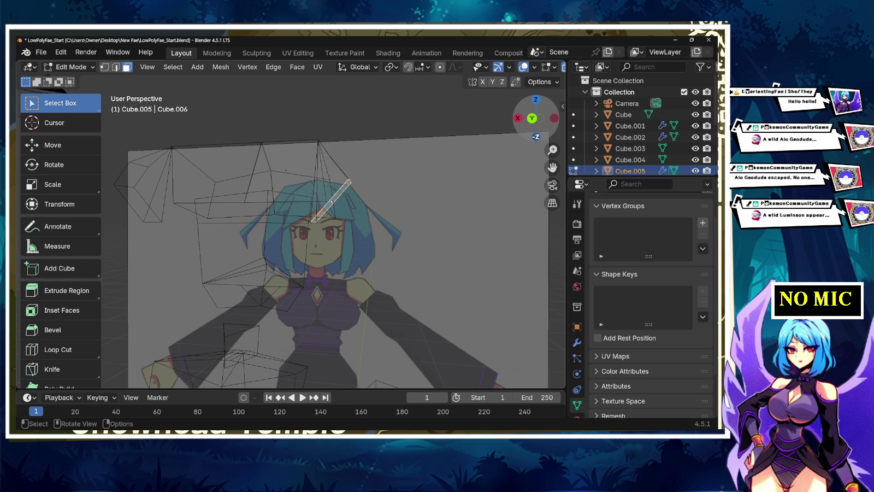
left_click(531, 118)
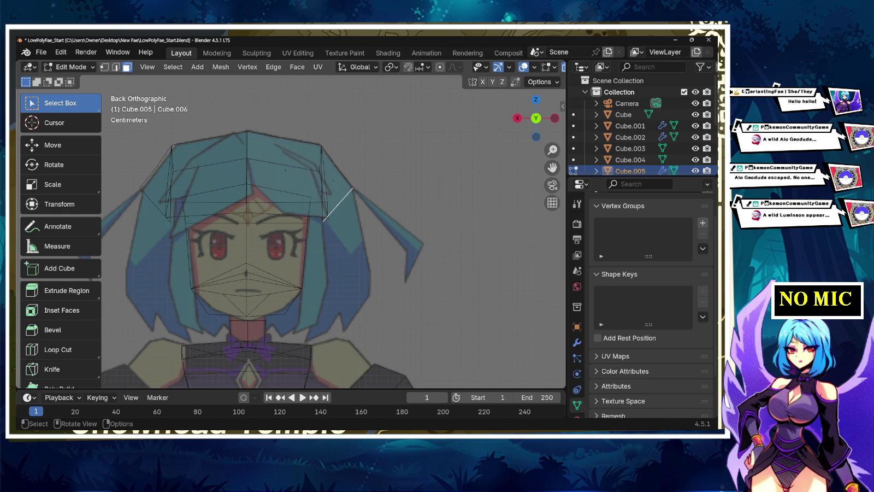
Step: Extrude the right hair edge straight down along Z into a side lock and shift it right
key("e")
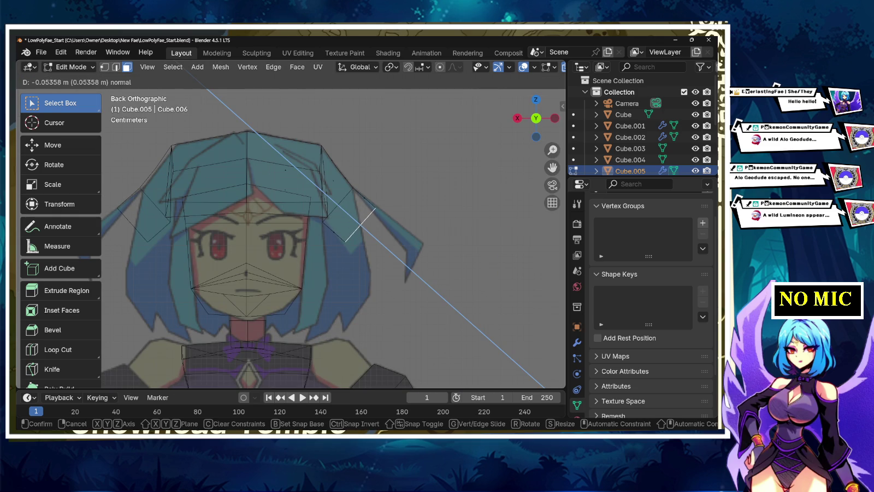
key("y")
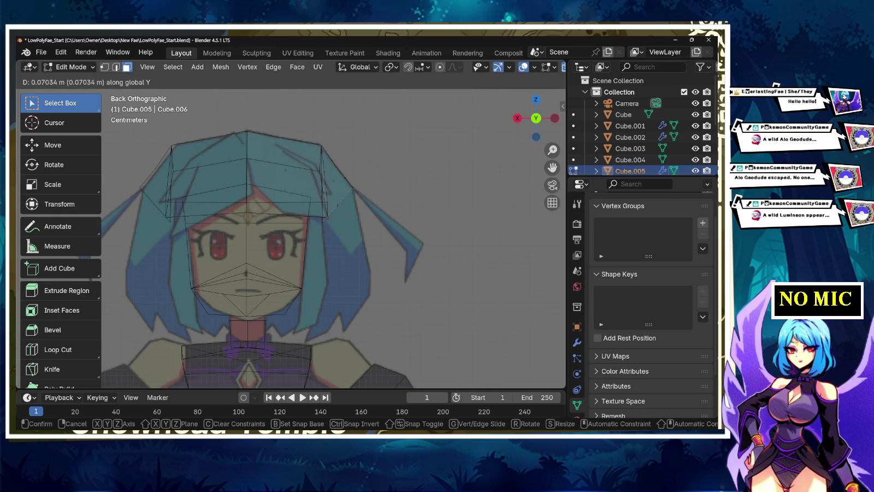
key("x")
key("z")
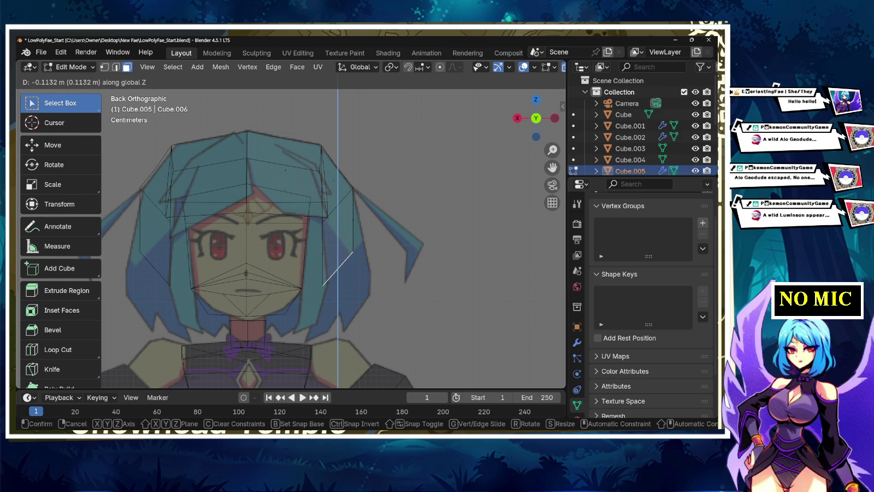
key("Return")
key("g")
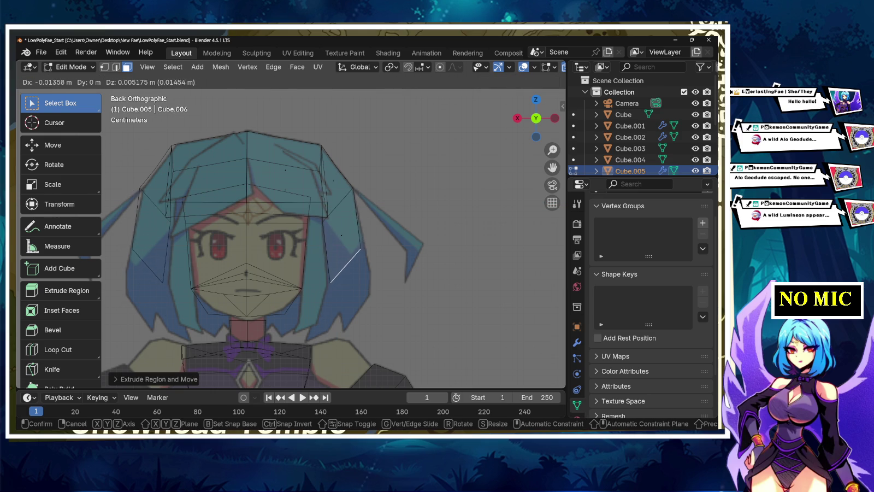
key("Return")
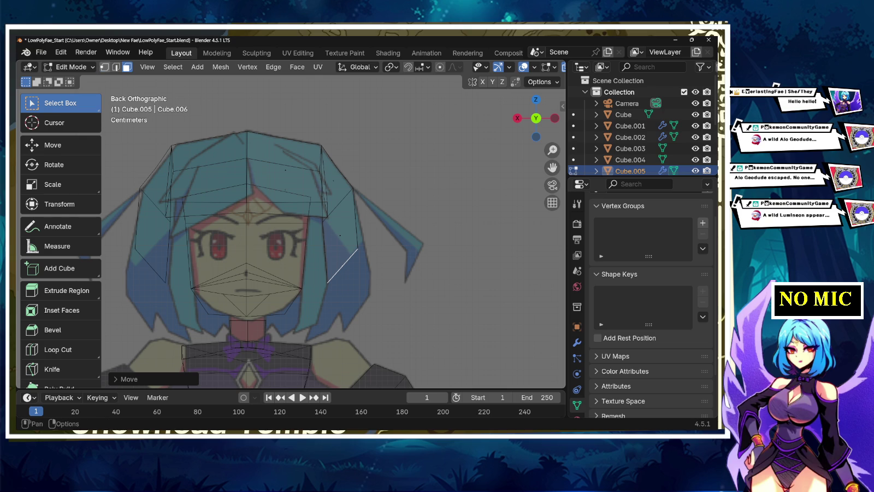
Step: Push the hair vertices outward, then extrude the side lock further down freely
key("1")
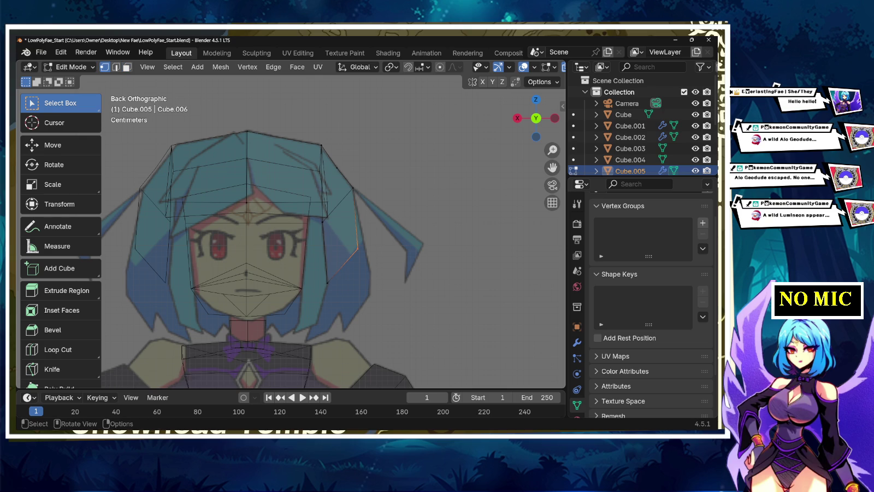
key("g")
key("Return")
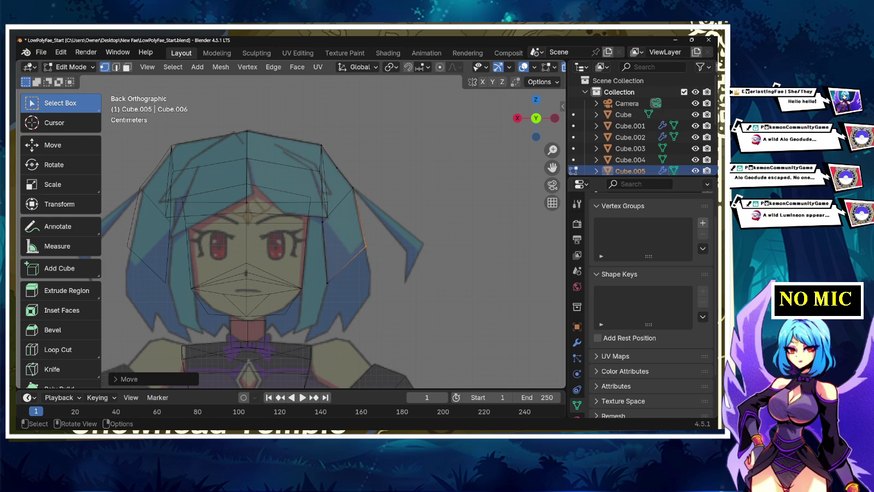
key("3")
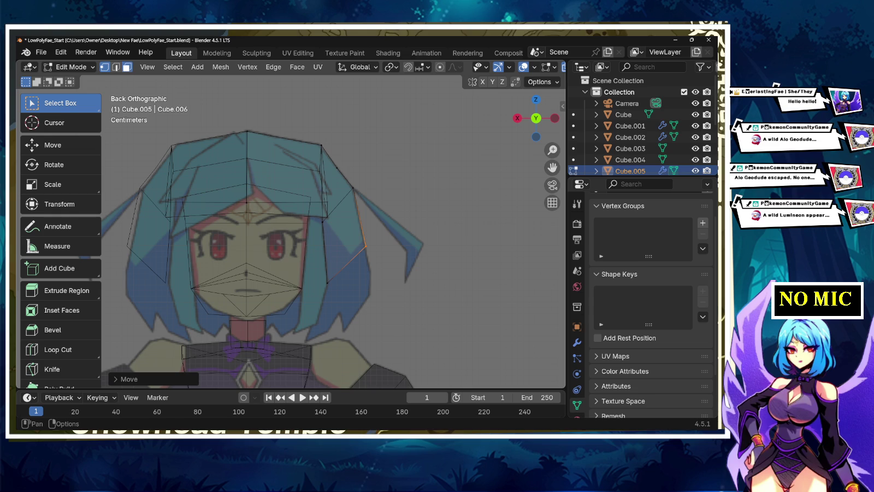
key("alt+a")
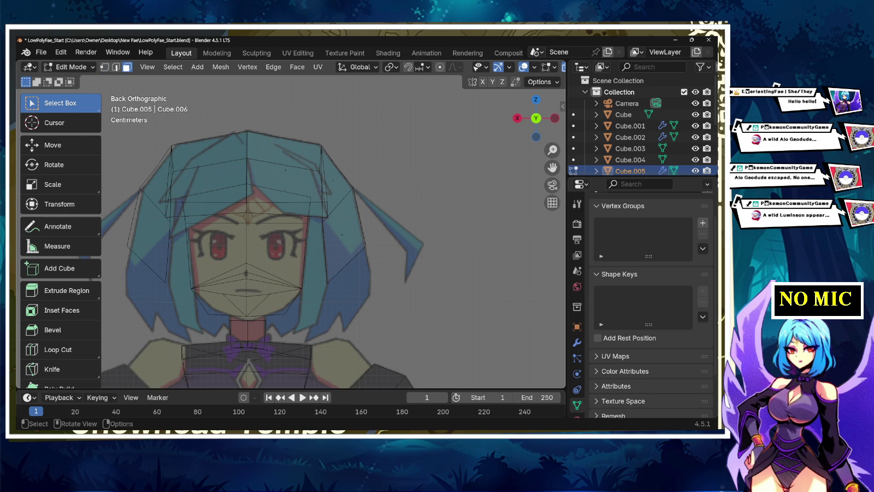
key("e")
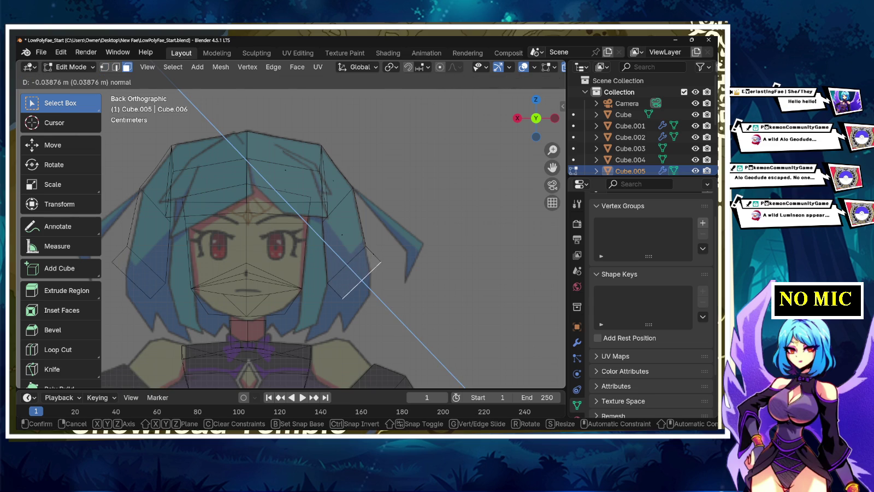
key("c")
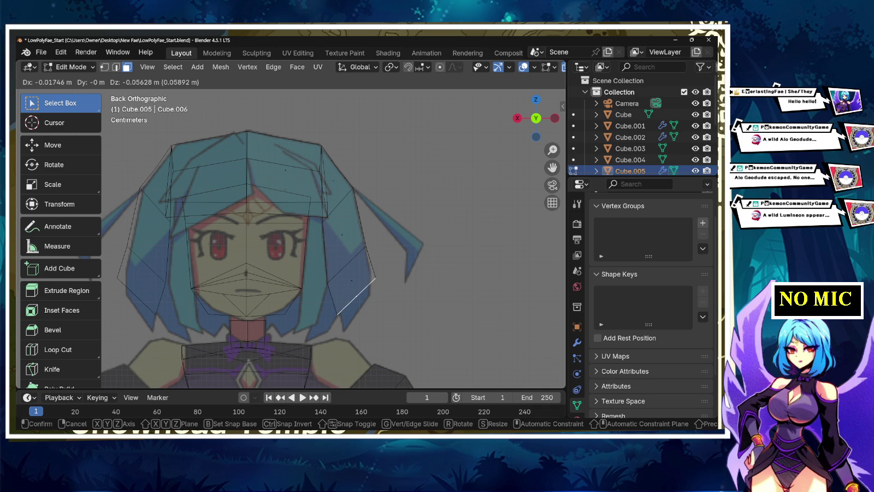
key("Return")
Step: Move the side lock's tip vertex down-left and adjust its inner vertex
key("1")
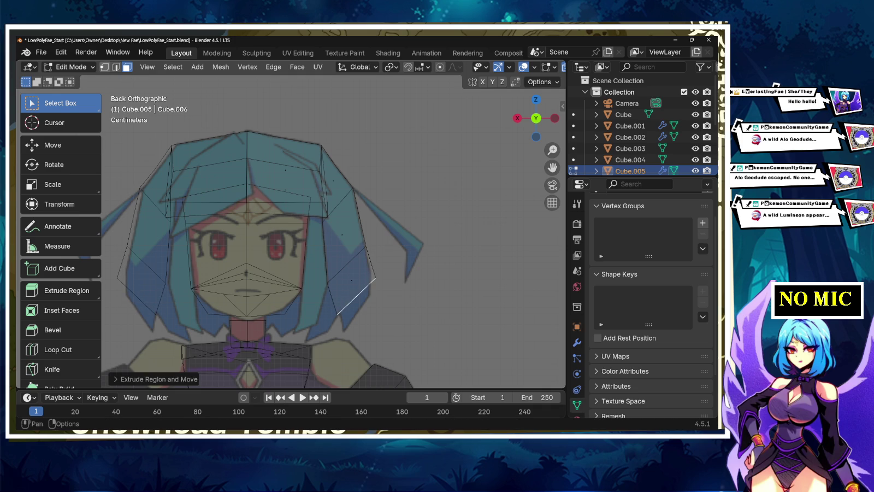
left_click(374, 276)
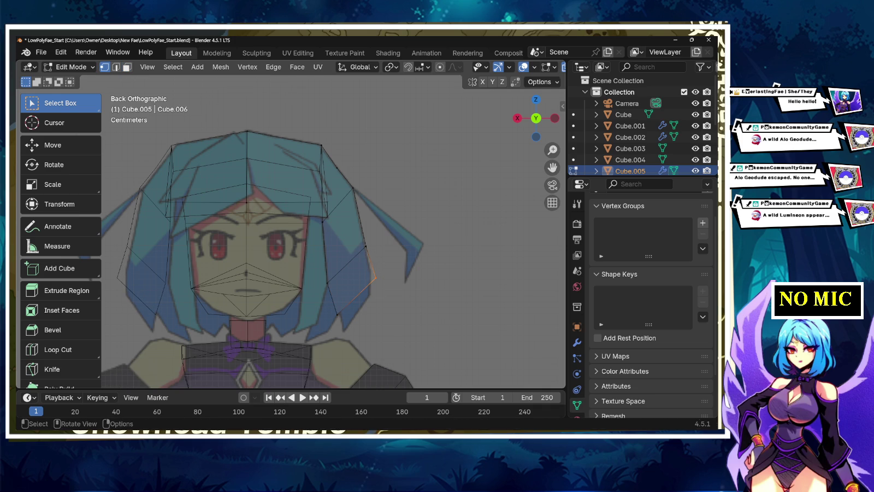
key("g")
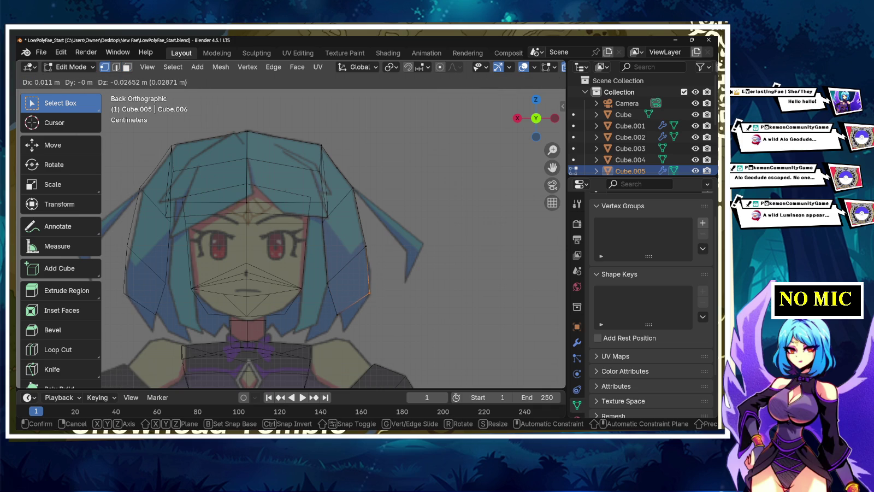
key("Return")
key("alt+a")
left_click_drag(338, 315, 340, 312)
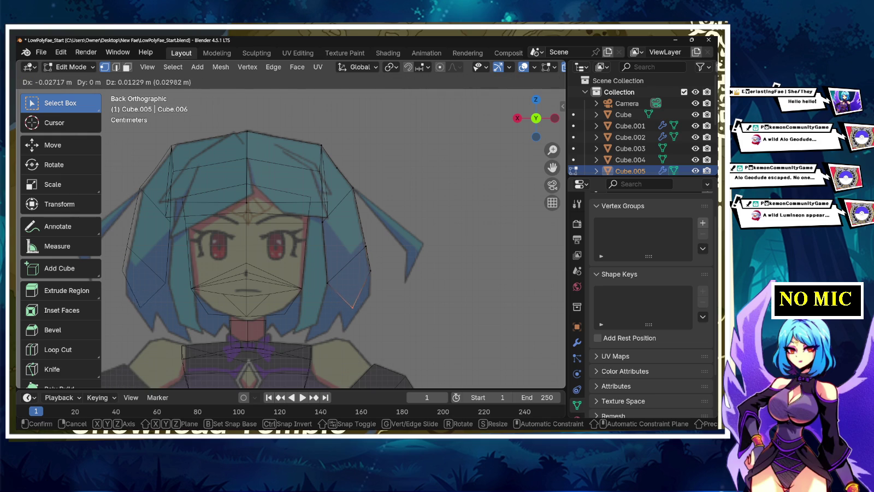
key("Return")
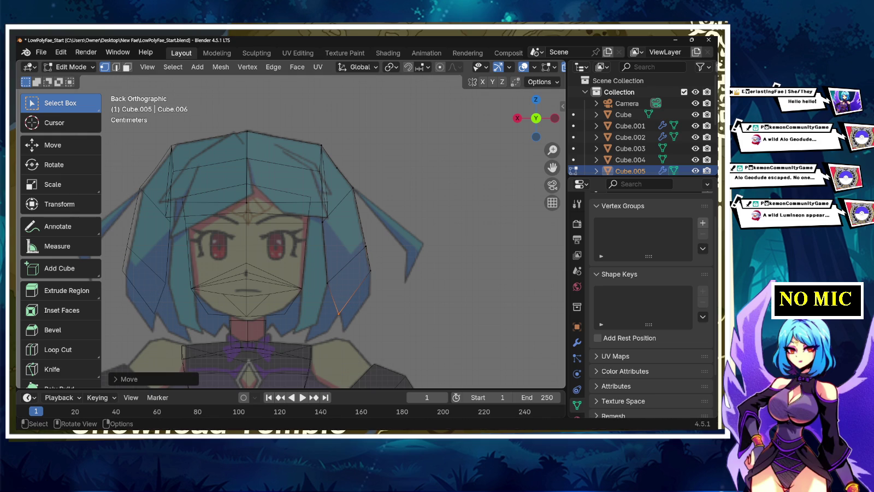
Step: Extrude the end of the right side lock outward and nudge the hair edge into place
key("3")
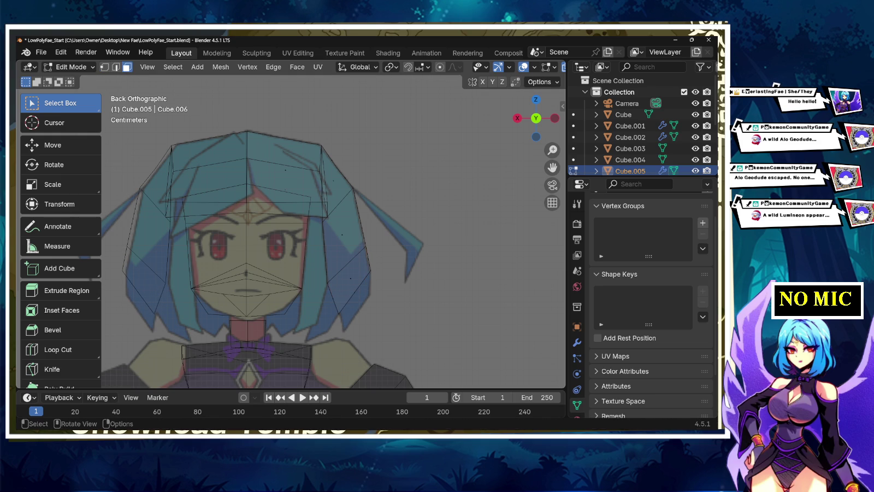
left_click(354, 292, "shift")
key("e")
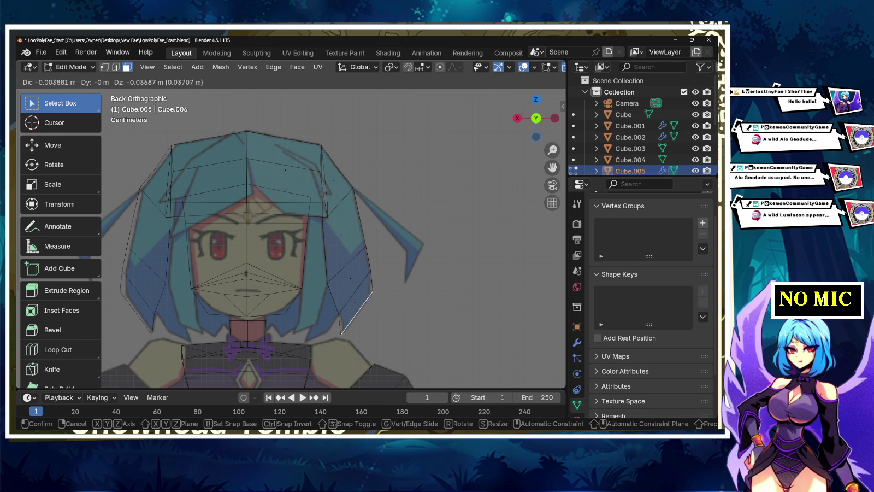
key("Return")
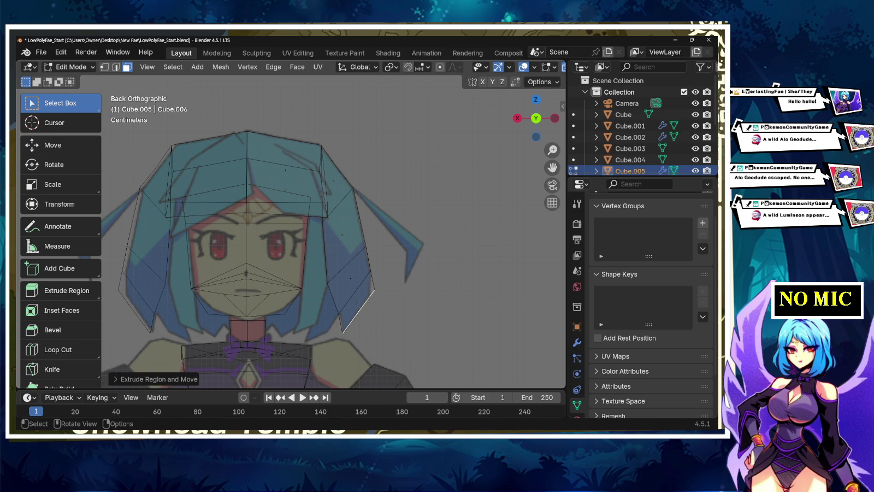
key("ctrl+z")
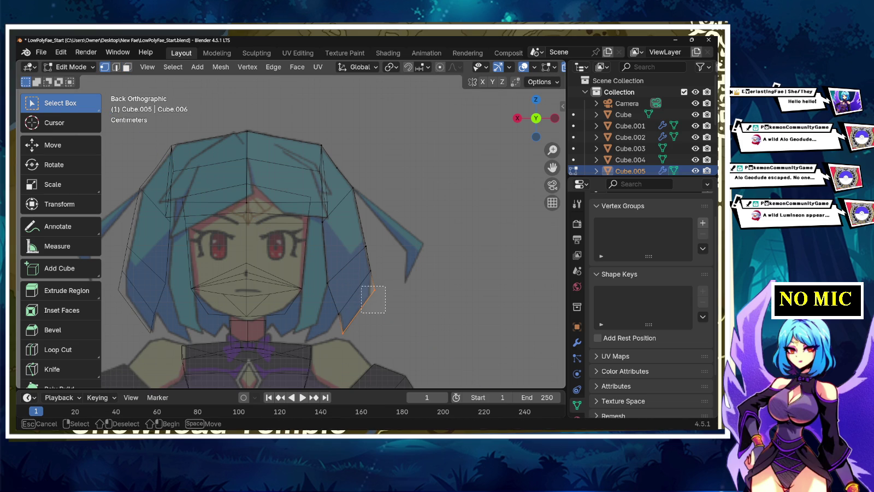
key("g")
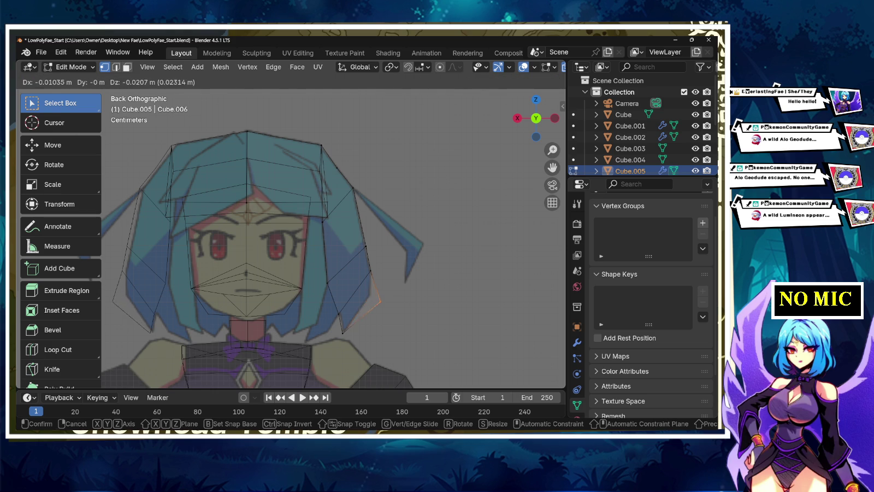
key("Return")
Step: Reposition a lower right edge, then extrude a right-side face and lower it toward the neck
left_click(343, 322)
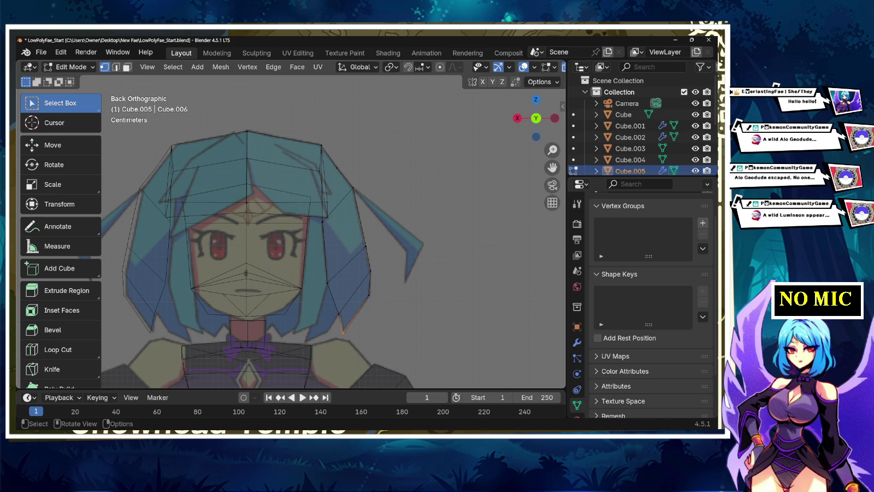
key("g")
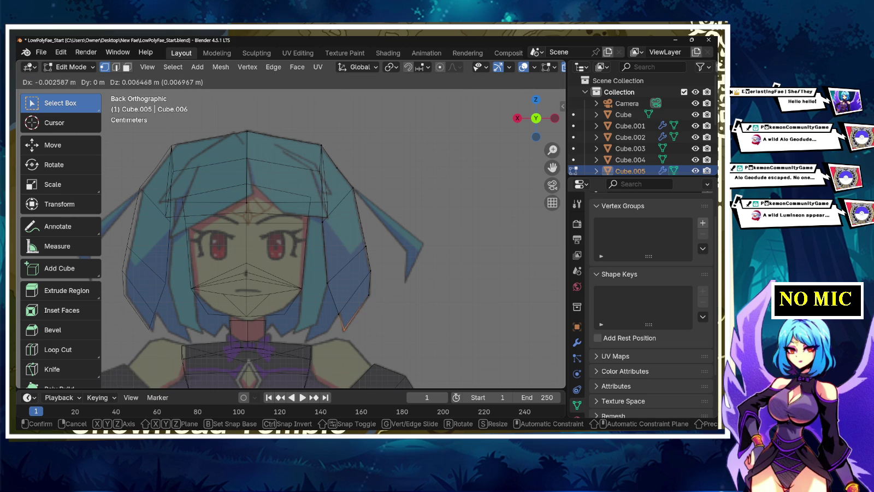
key("Return")
key("3")
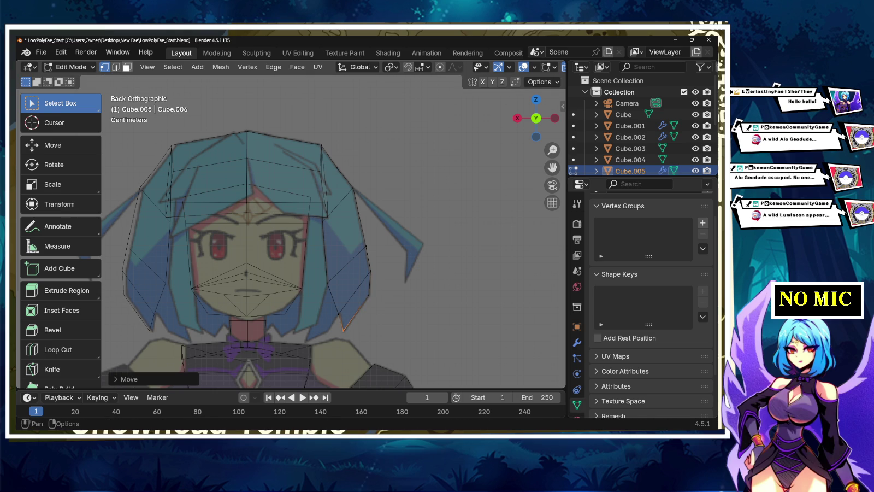
left_click(334, 302)
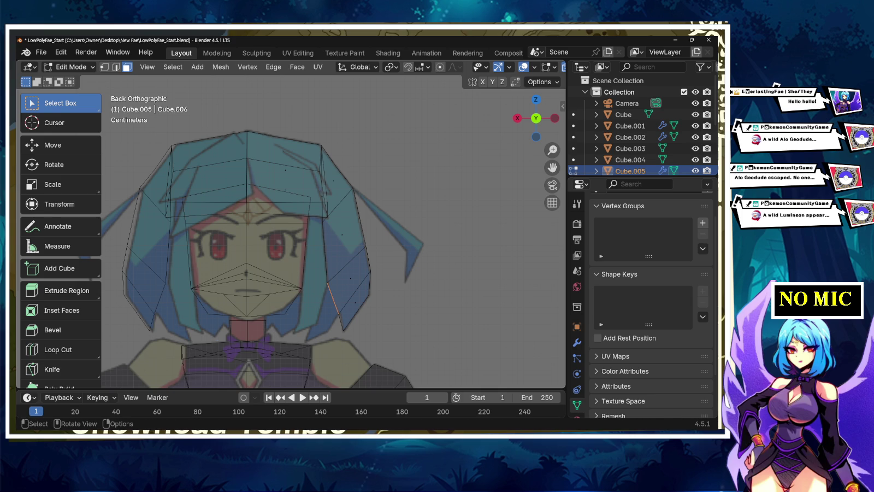
key("e")
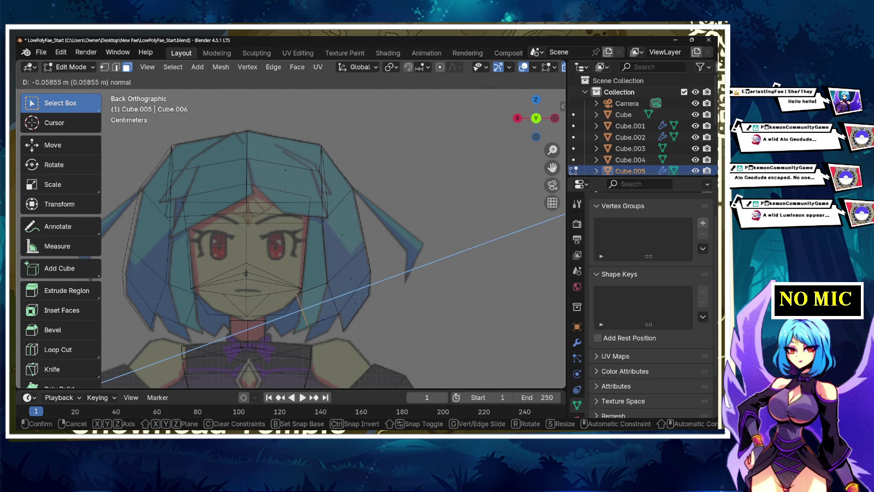
key("Return")
key("g")
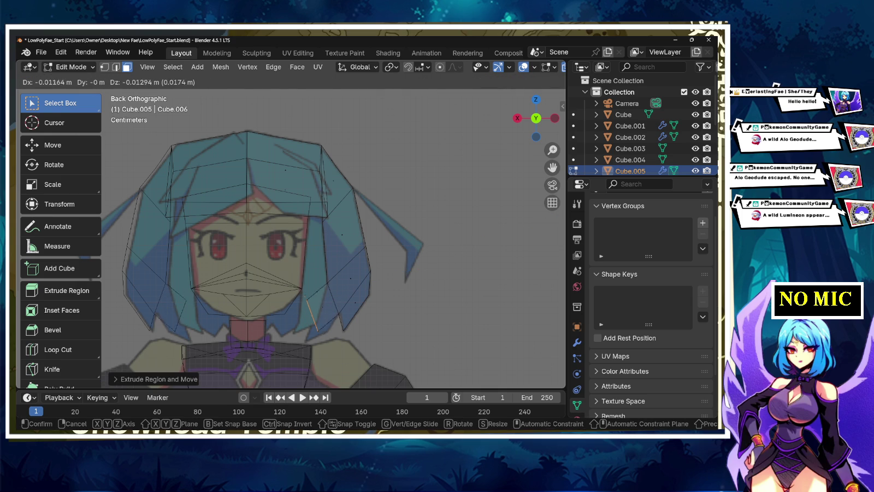
key("Return")
Step: Move the side lock's tip vertices up-left and merge them into one point
key("1")
scroll(311, 214, "up", 3)
scroll(333, 230, "down", 3, "shift")
scroll(333, 230, "down", 4, "shift")
left_click(319, 309, "shift")
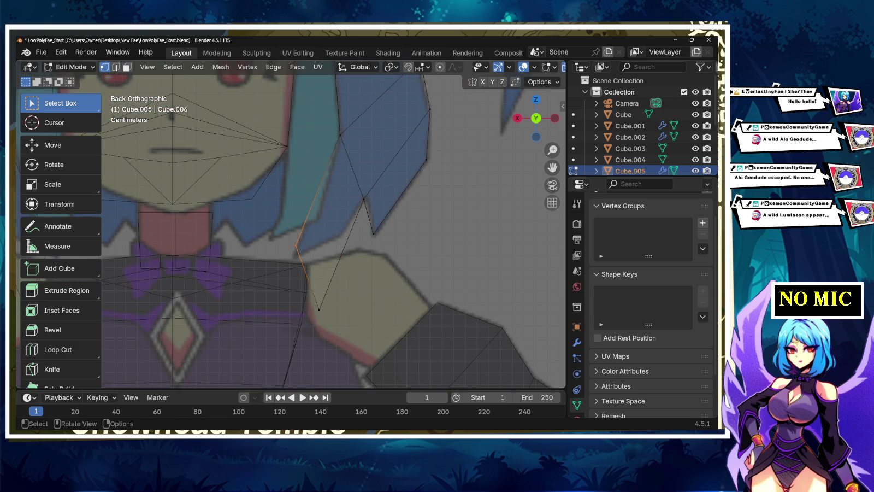
key("g")
left_click(317, 283)
left_click_drag(318, 282, 325, 308)
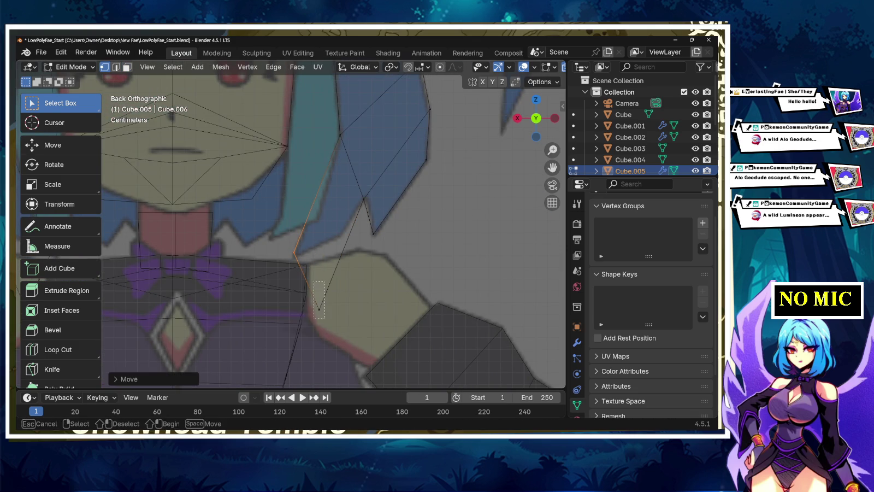
key("g")
key("Return")
key("ctrl+v")
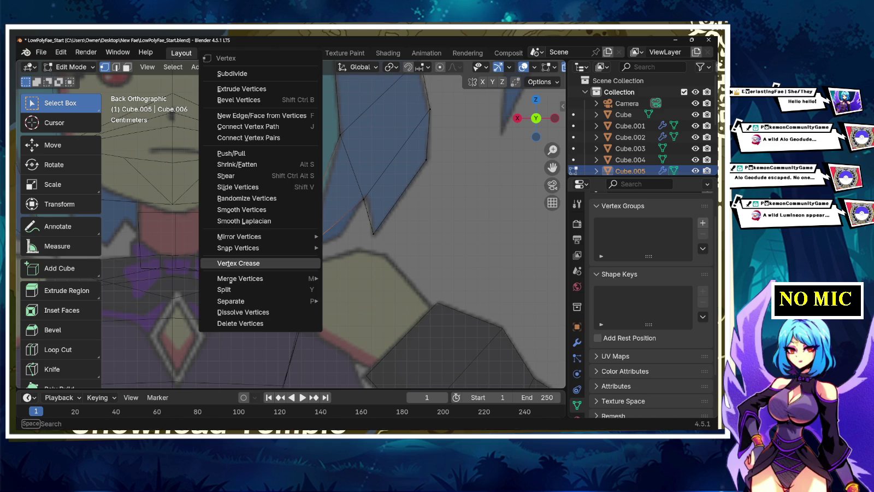
mouse_move(240, 278)
left_click(407, 278)
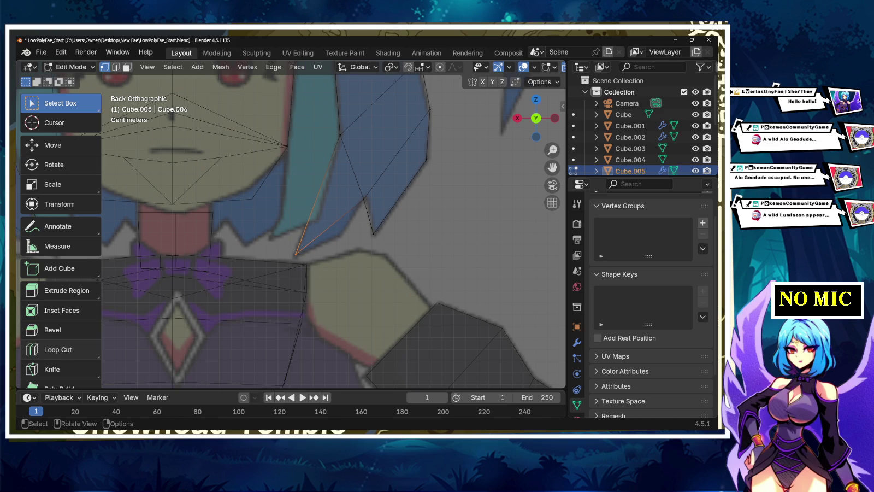
Step: Try a loop cut across the side lock, then undo it
left_click(55, 349)
left_click(329, 226)
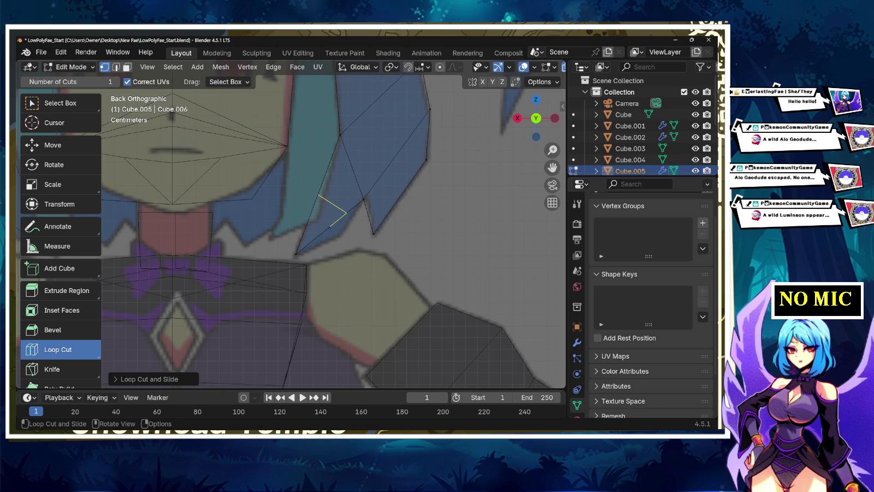
key("ctrl+z")
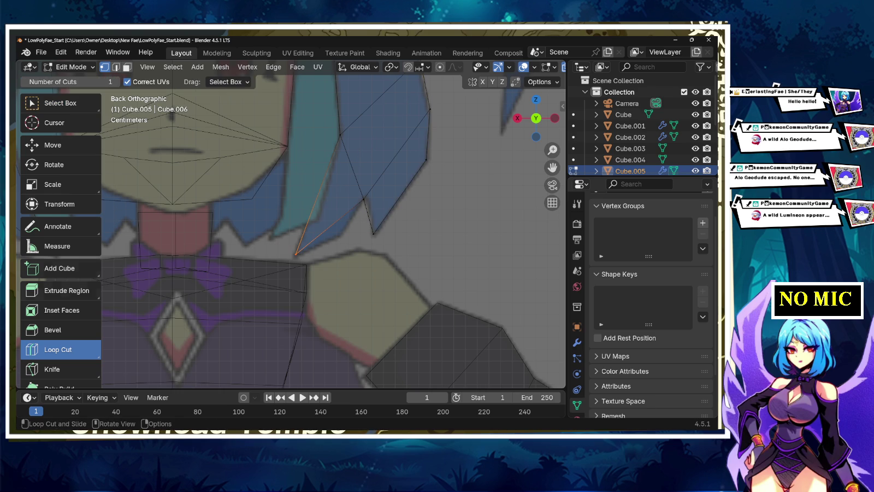
Step: Knife-cut across the side lock and move the new vertex down and right
key("k")
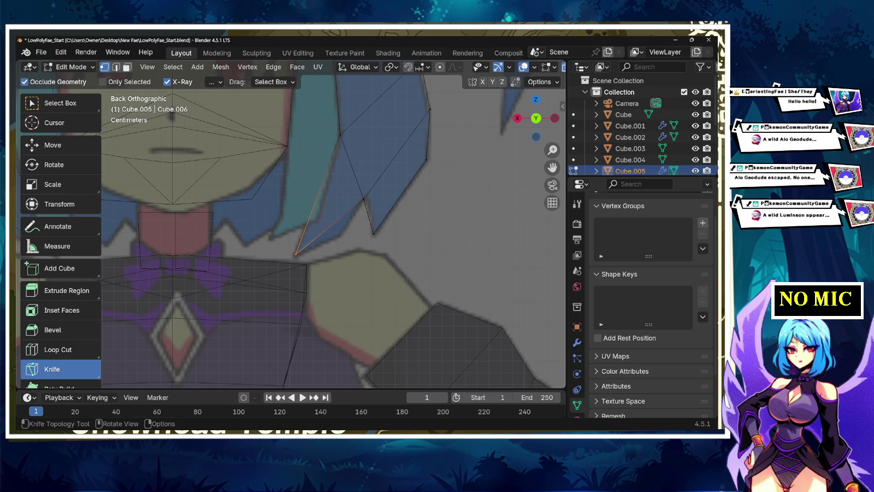
left_click(331, 225)
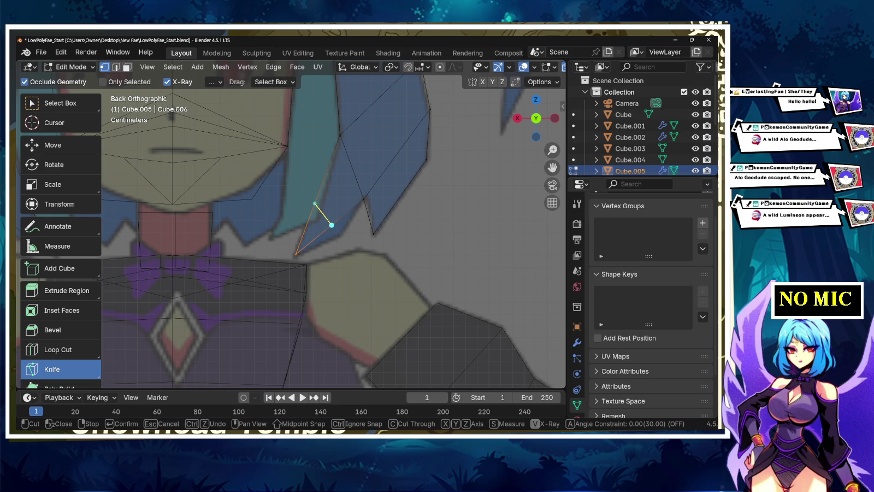
left_click(315, 204)
key("Return")
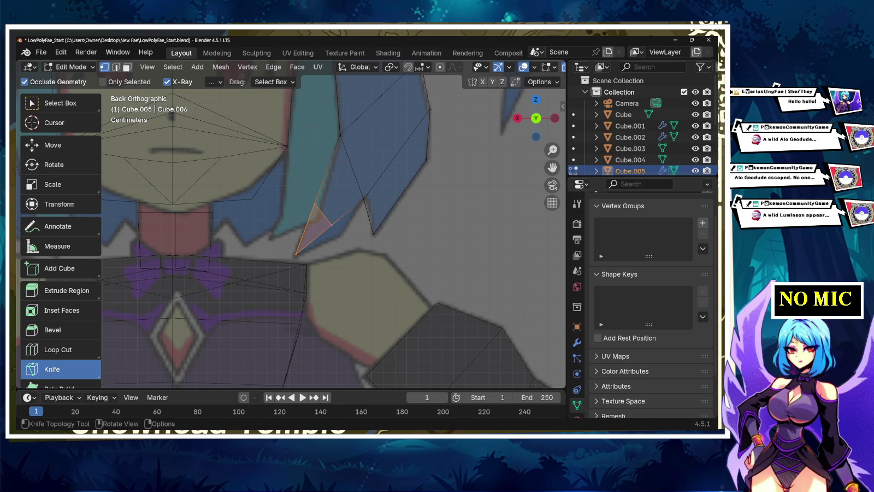
key("w")
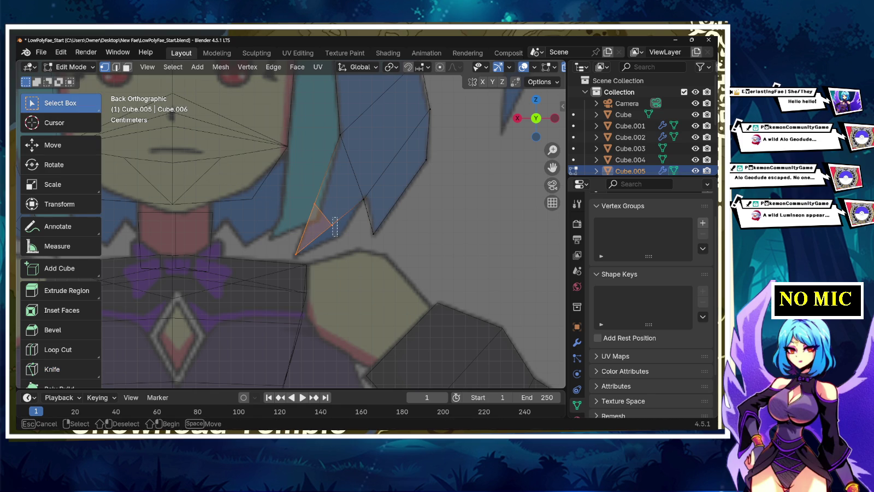
left_click(331, 224)
key("g")
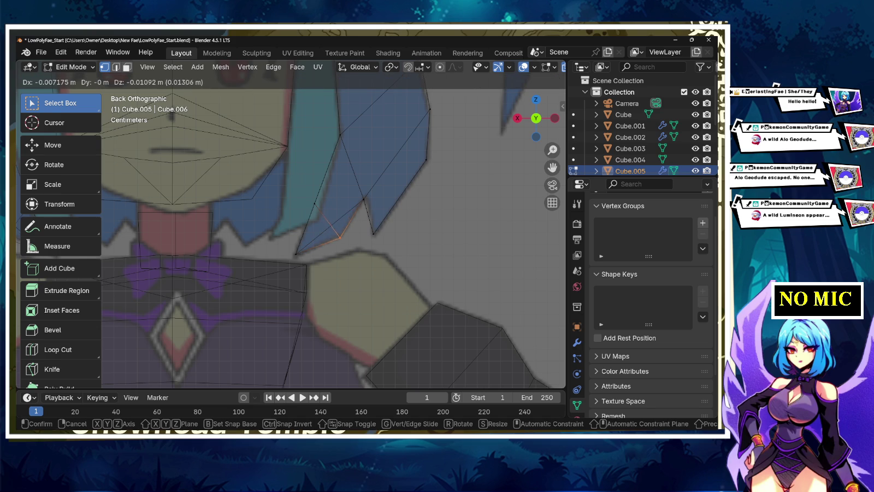
key("Return")
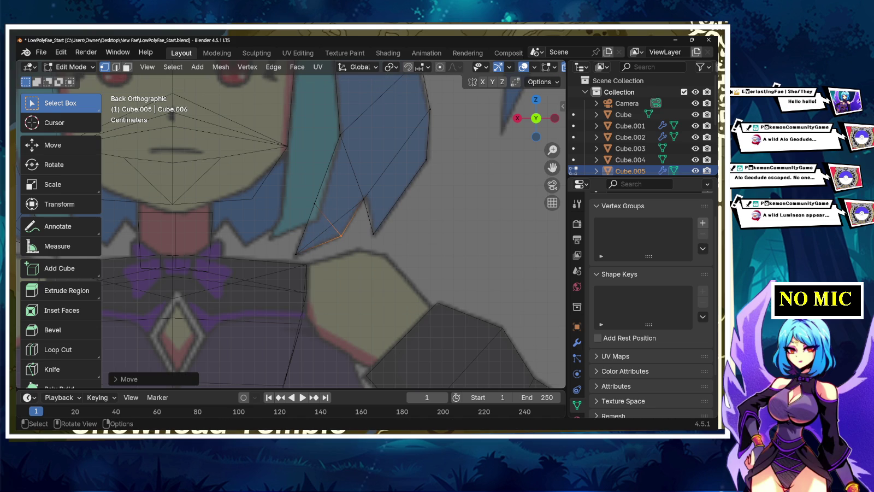
Step: Make a second knife cut across the side lock and deselect everything
left_click(54, 351)
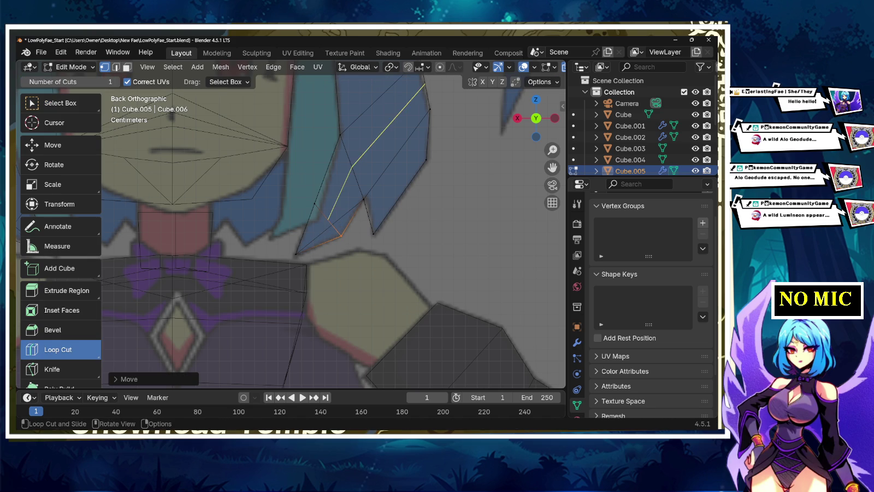
left_click(52, 369)
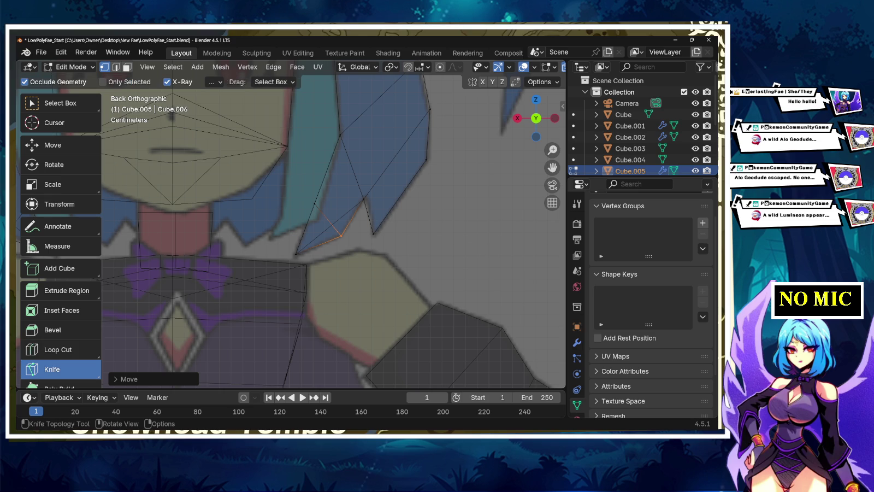
left_click(316, 205)
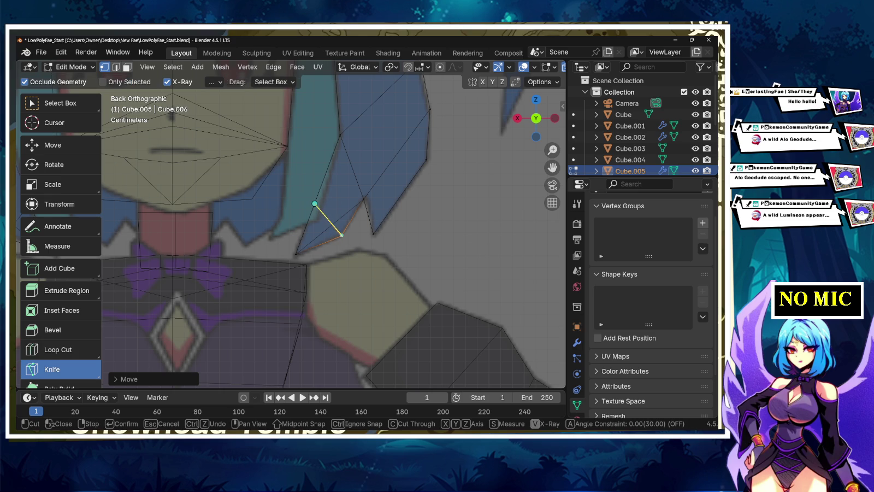
key("Return")
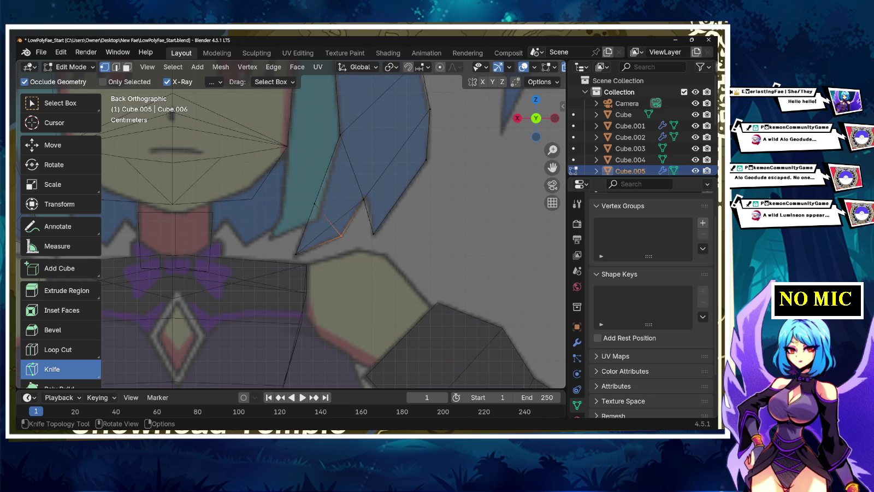
key("w")
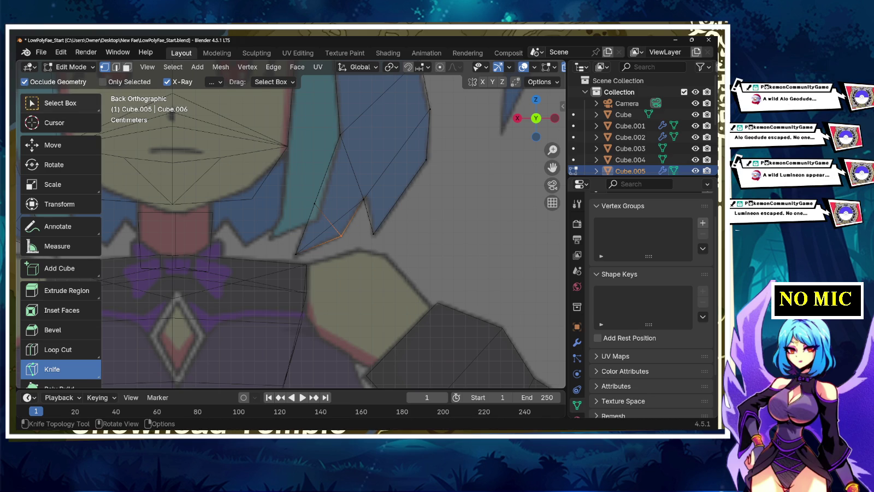
key("alt+a")
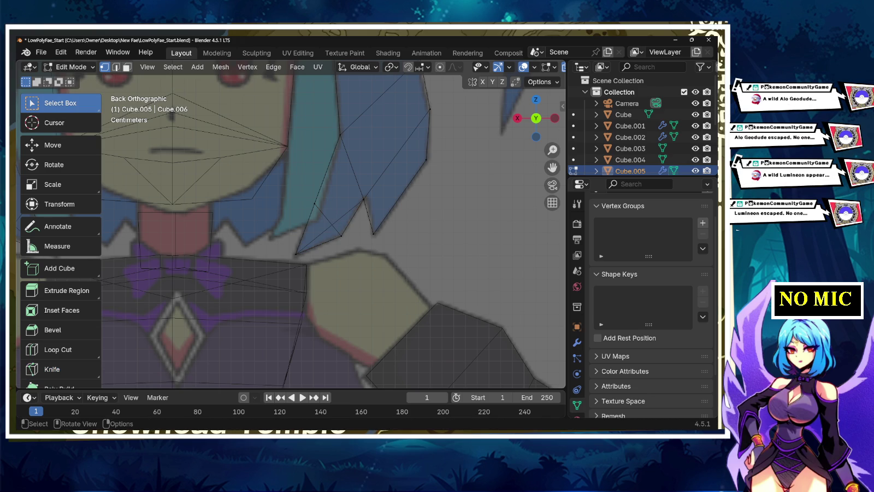
scroll(252, 219, "down", 5)
scroll(251, 218, "up", 2)
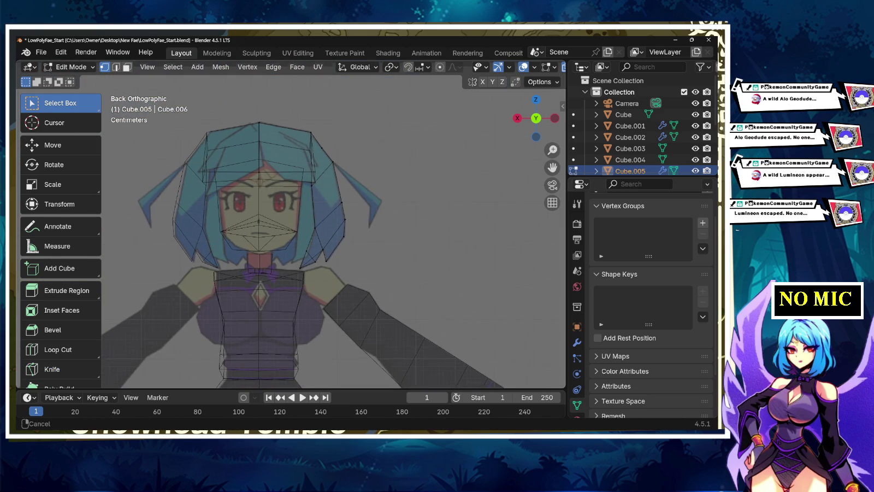
scroll(252, 220, "up", 2)
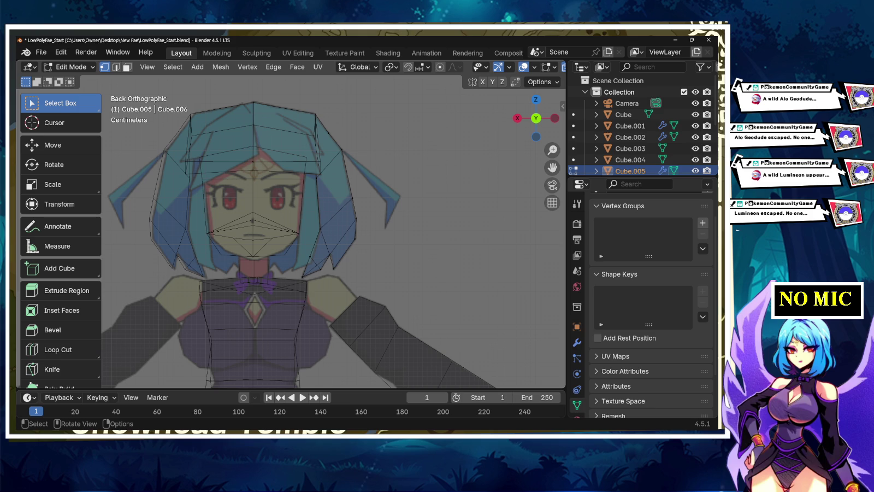
Step: Orbit the hair mesh, turn off X-ray, and return to Object Mode with solid shading
middle_click_drag(328, 229, 546, 234)
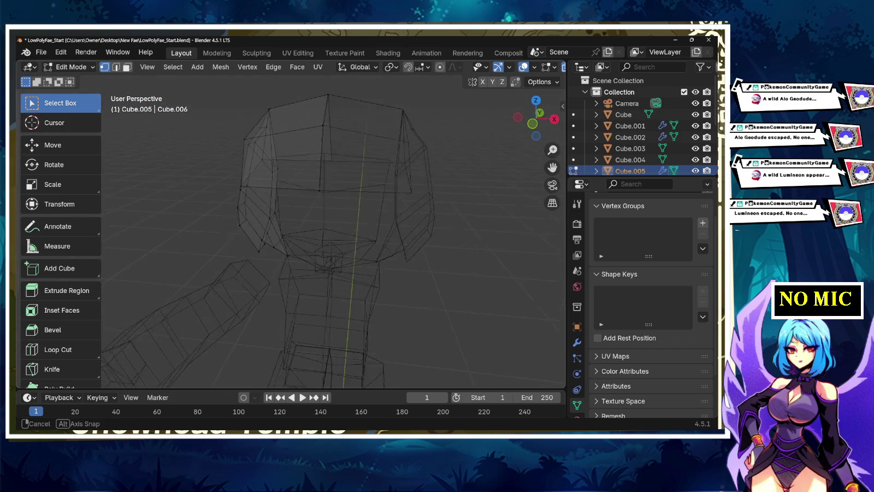
middle_click_drag(328, 229, 470, 235)
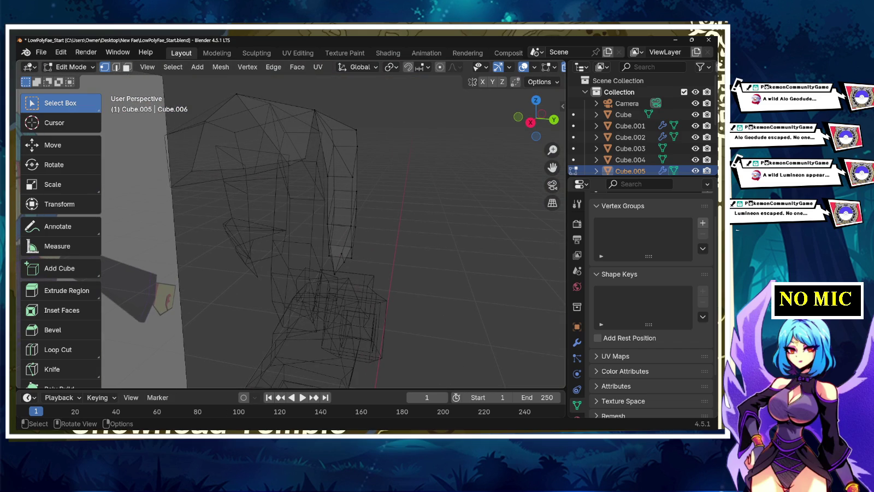
key("alt+z")
middle_click_drag(328, 229, 383, 229)
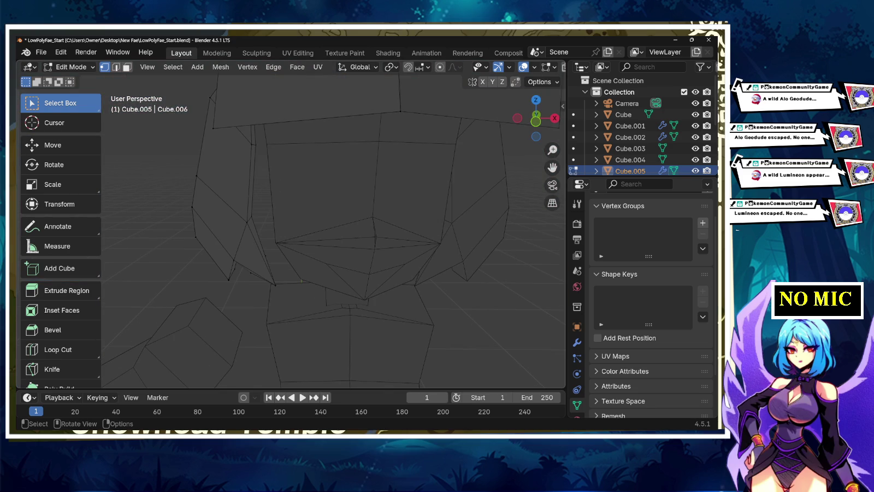
key("Tab")
left_click(522, 66)
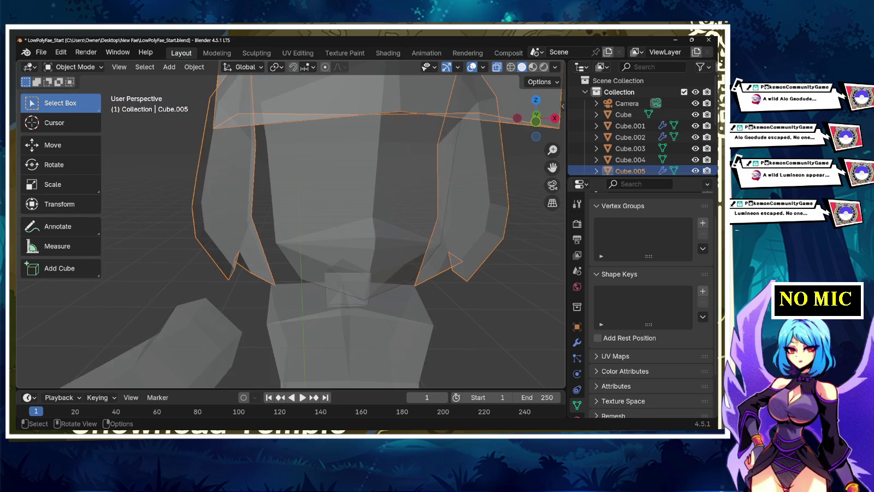
Step: Zoom out, deselect everything and orbit to a side view of the model
scroll(289, 224, "down", 4)
scroll(290, 224, "down", 5)
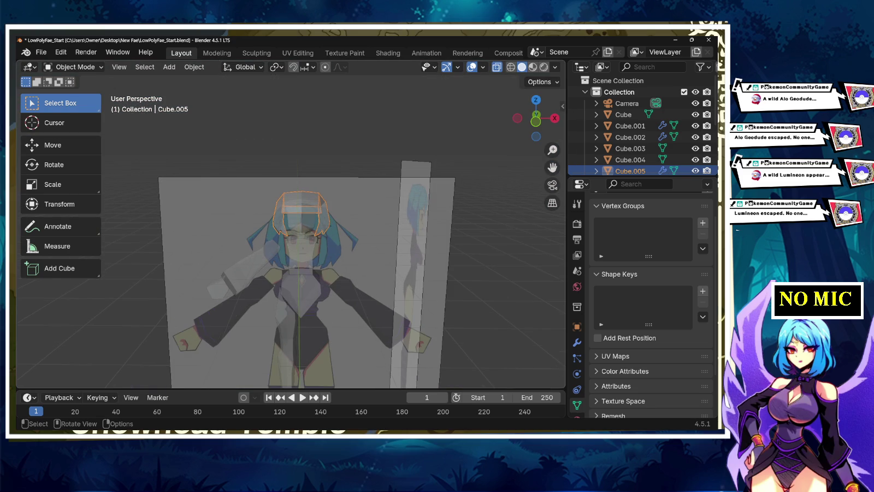
key("alt+a")
middle_click_drag(290, 224, 437, 224)
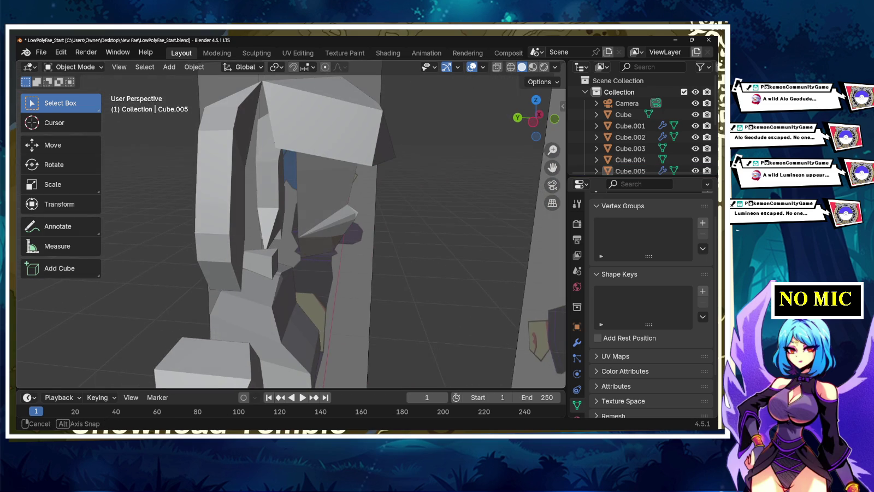
Step: Select hair object Cube.005, check it from the back view, then enter Edit Mode
left_click(322, 109)
middle_click_drag(290, 230, 339, 232)
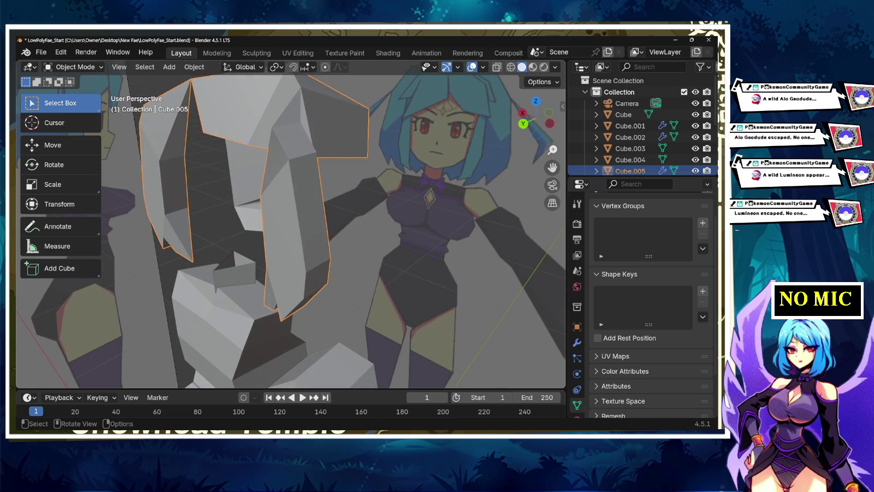
left_click(524, 124)
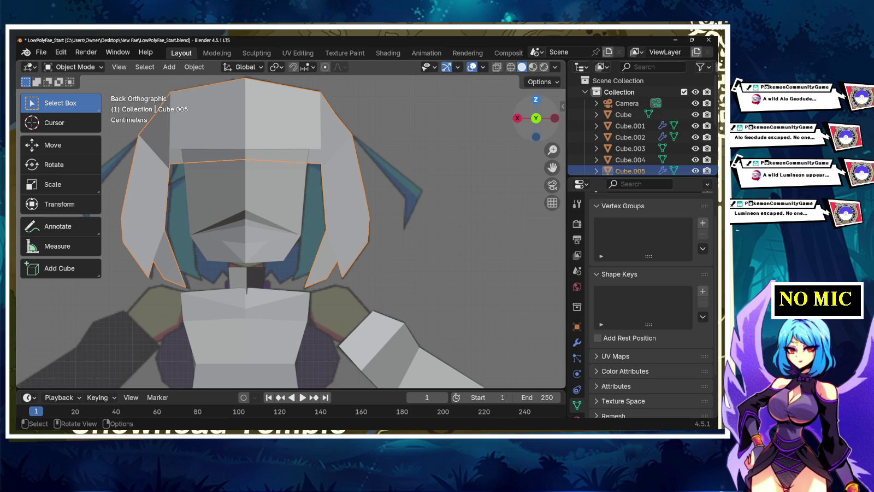
mouse_move(537, 118)
left_mouse_down()
mouse_move(541, 137)
mouse_move(530, 121)
mouse_move(537, 118)
left_mouse_up()
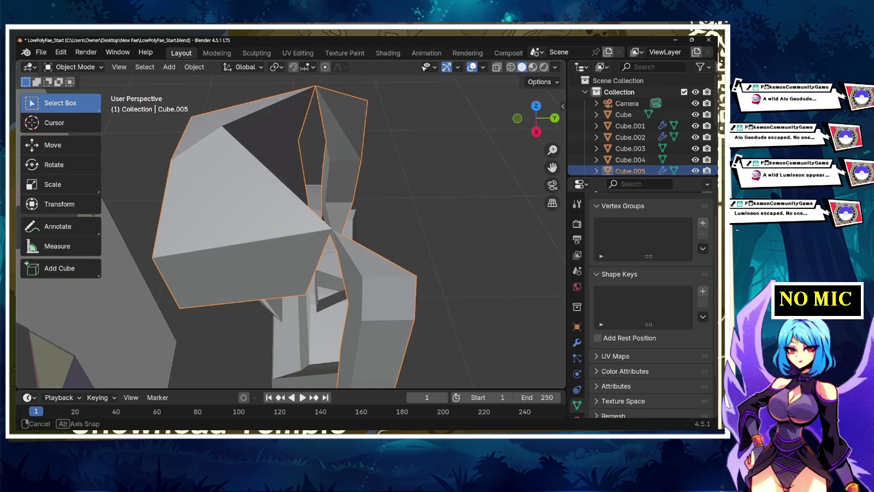
left_click_drag(537, 118, 537, 118)
key("Tab")
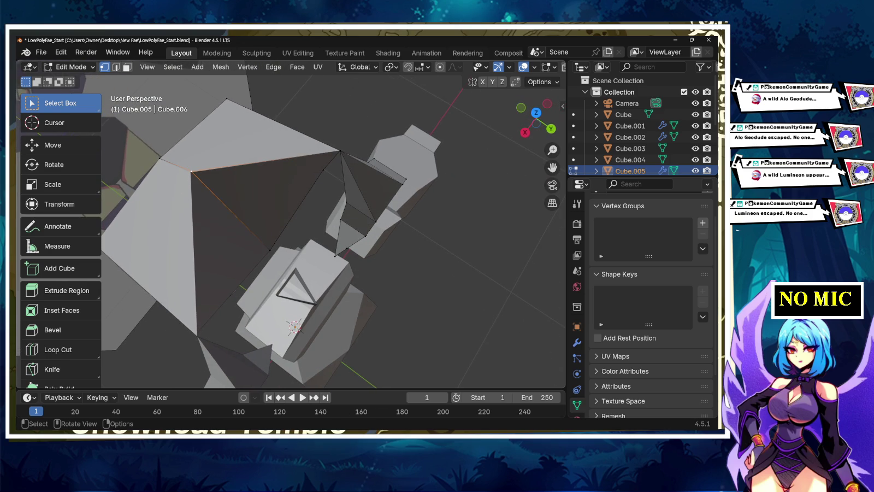
Step: Move the side-strand vertex along X, then 0.102 m along Y
key("g")
key("x")
key("Return")
key("g")
key("y")
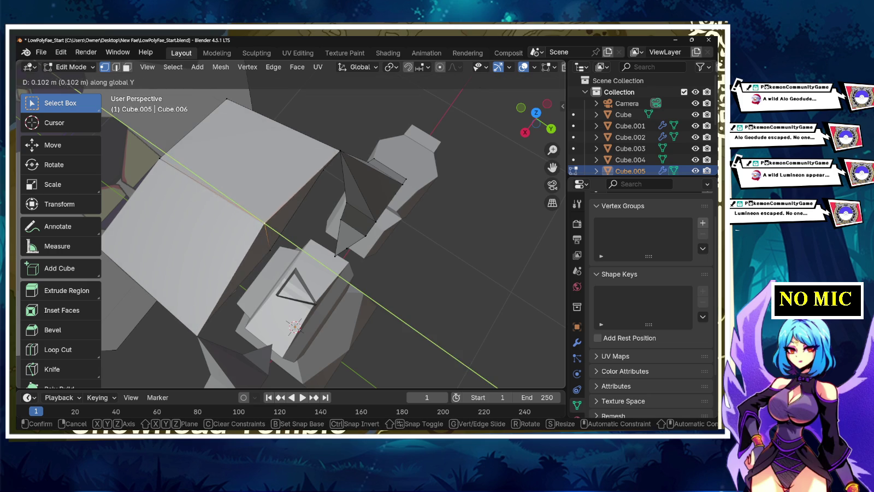
key("Return")
Step: Orbit and zoom to a close side view of the hair, ready for cutting edges
mouse_move(306, 229)
middle_mouse_down()
mouse_move(338, 235)
mouse_move(372, 224)
middle_mouse_up()
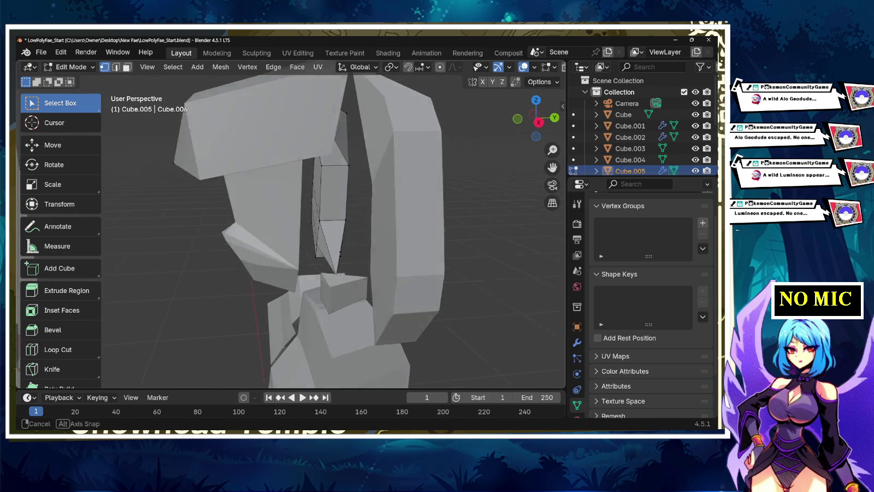
key("Tab")
key("Tab")
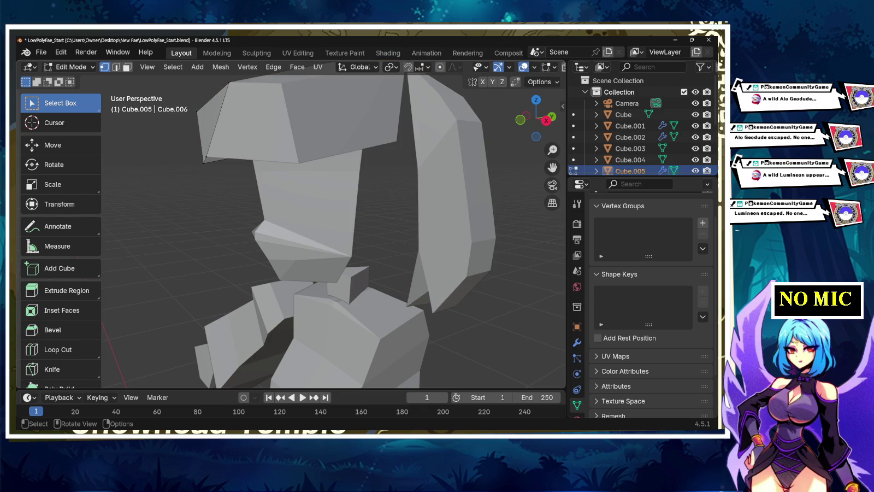
scroll(334, 229, "down", 4)
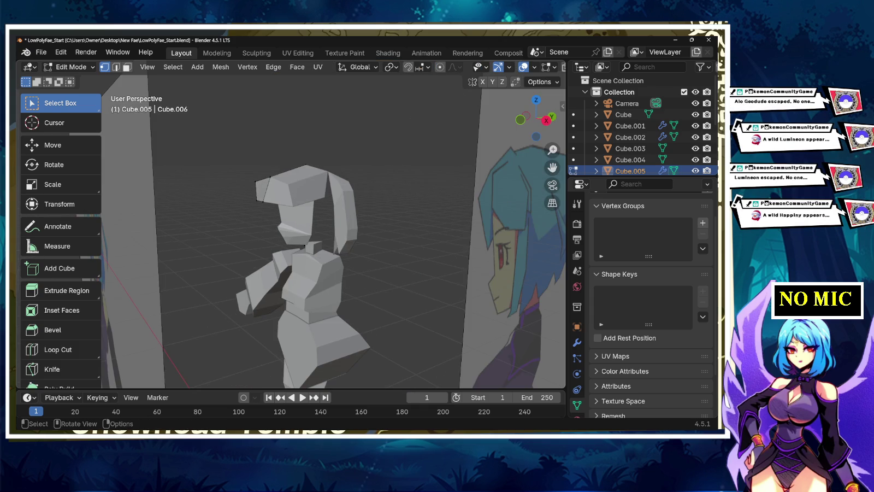
middle_click_drag(333, 229, 426, 213)
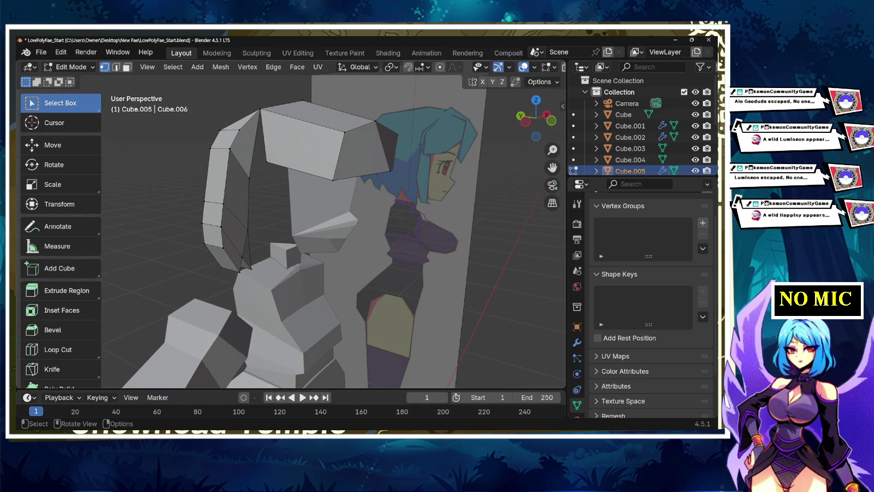
left_click(52, 369)
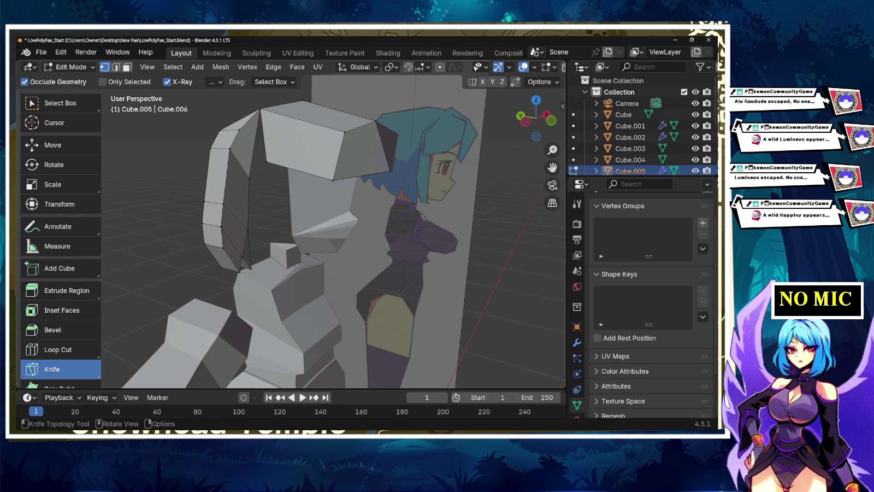
Step: Knife-cut two new vertex-to-vertex edges across the side hair strand
left_click(239, 130)
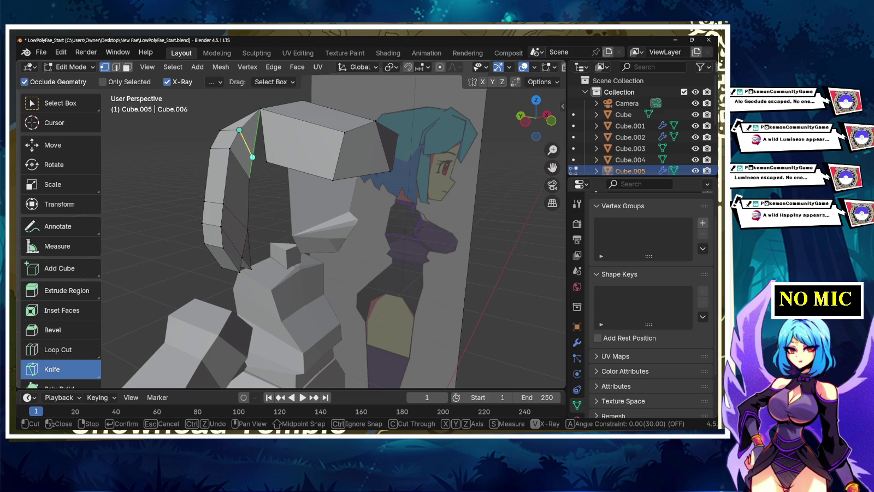
key("Return")
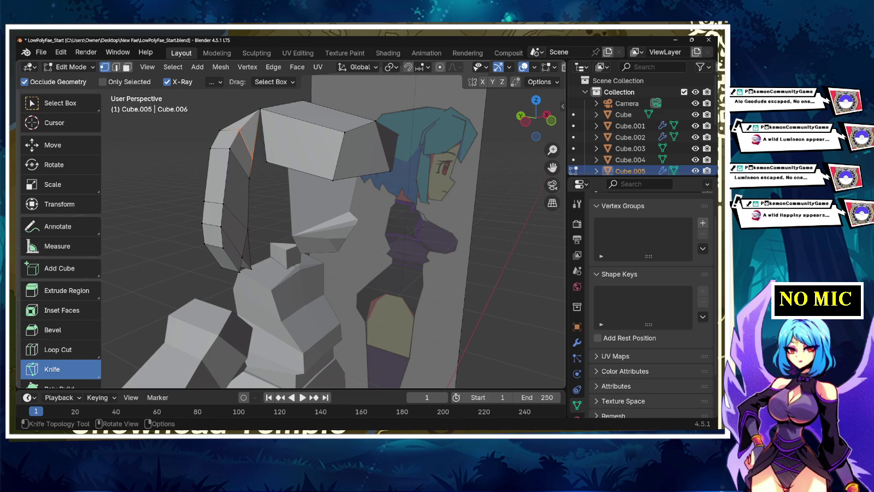
key("w")
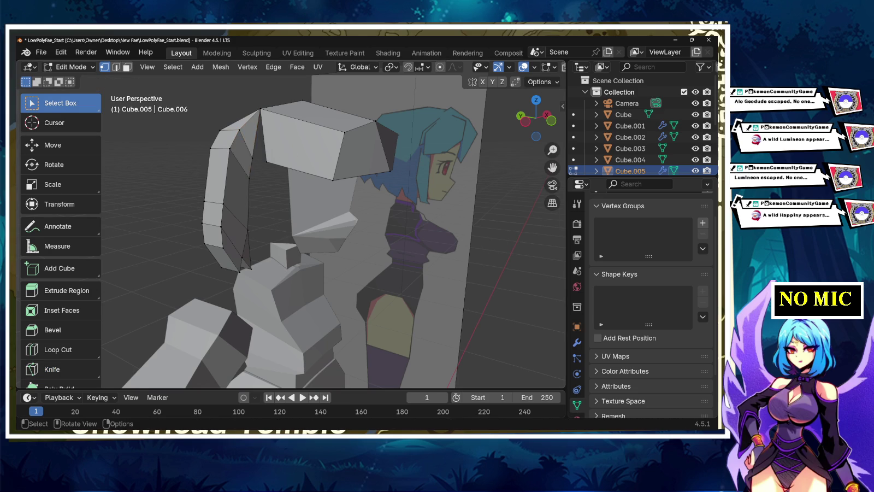
mouse_move(328, 219)
middle_mouse_down()
mouse_move(383, 230)
mouse_move(328, 235)
middle_mouse_up()
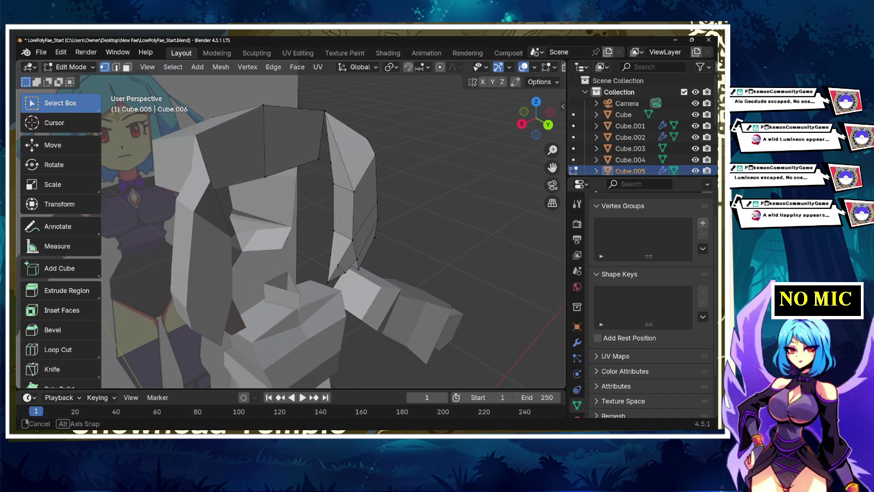
left_click(52, 369)
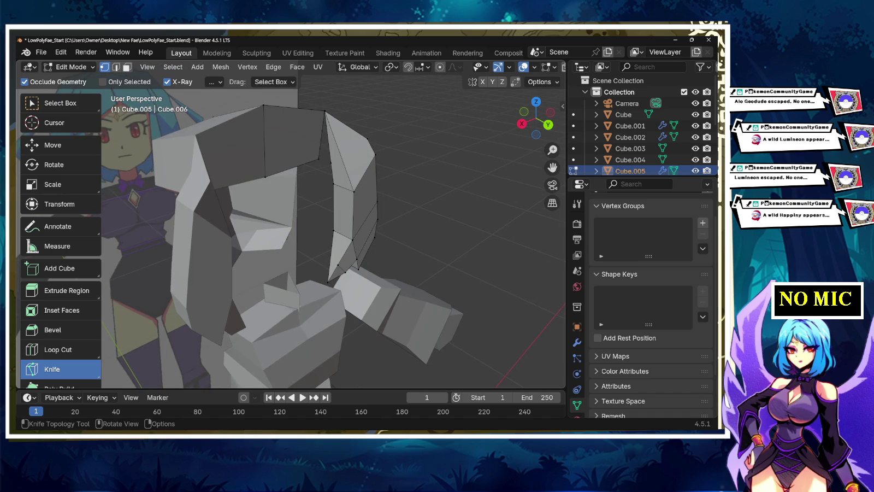
left_click(331, 162)
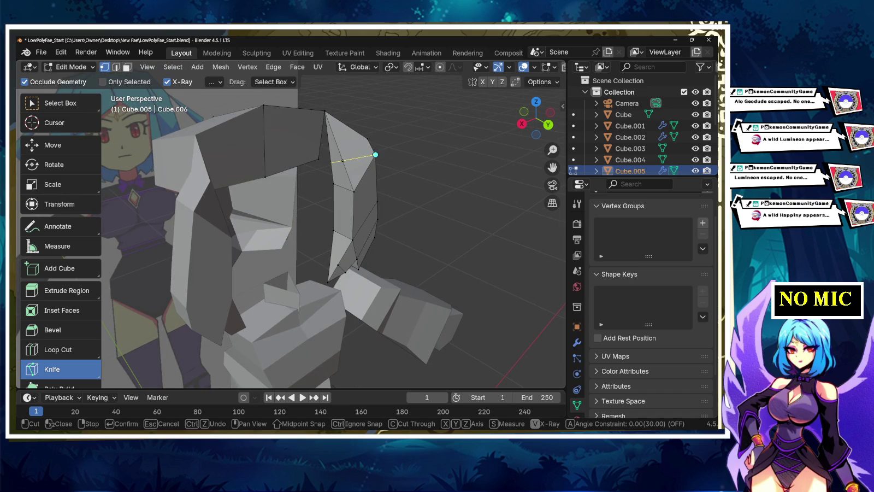
left_click(376, 155)
key("Return")
key("w")
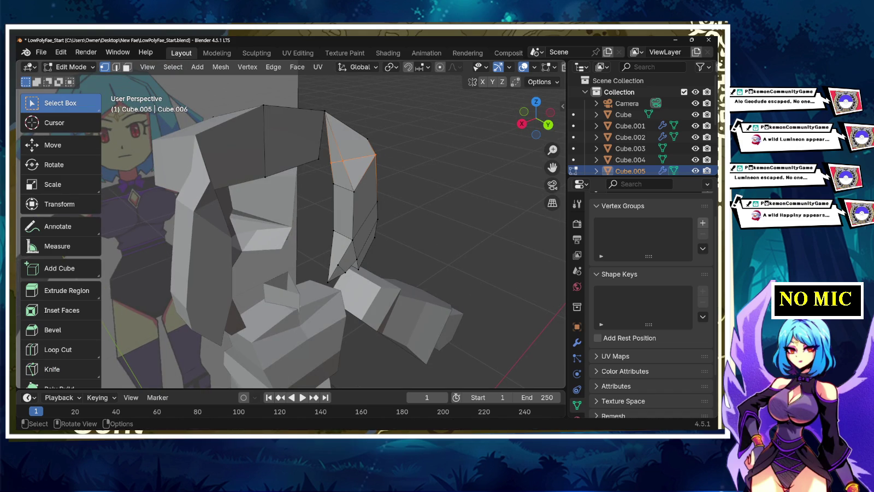
Step: Merge the selected strand vertices at their centre and switch to the back view
middle_click_drag(334, 230, 273, 241)
left_click(273, 180, "alt")
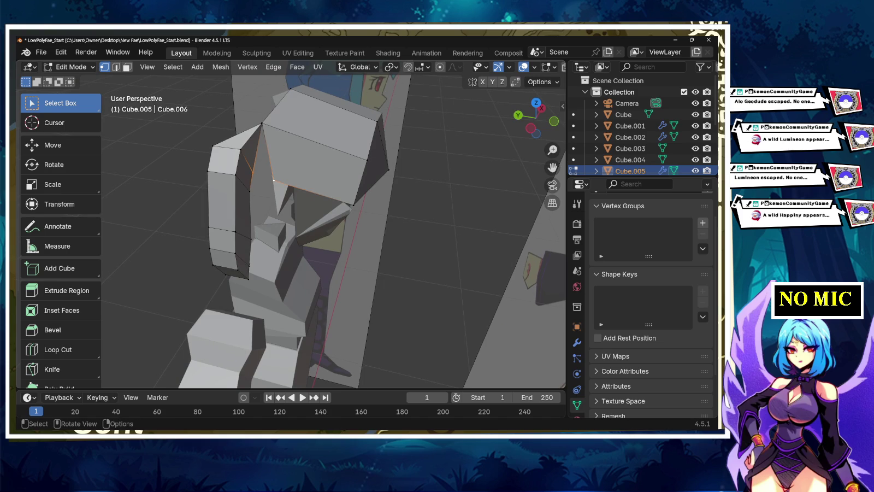
key("ctrl+v")
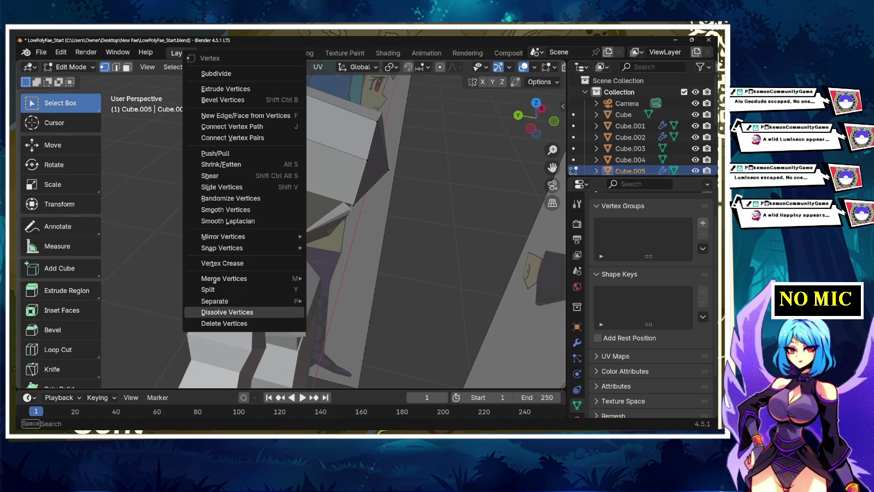
left_click(339, 278)
mouse_move(339, 279)
middle_mouse_down()
mouse_move(219, 254)
mouse_move(202, 238)
middle_mouse_up()
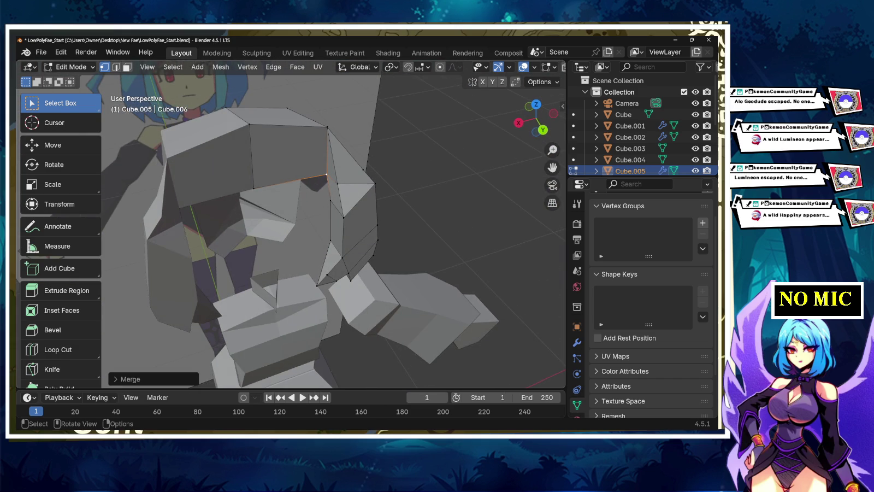
left_click(538, 130)
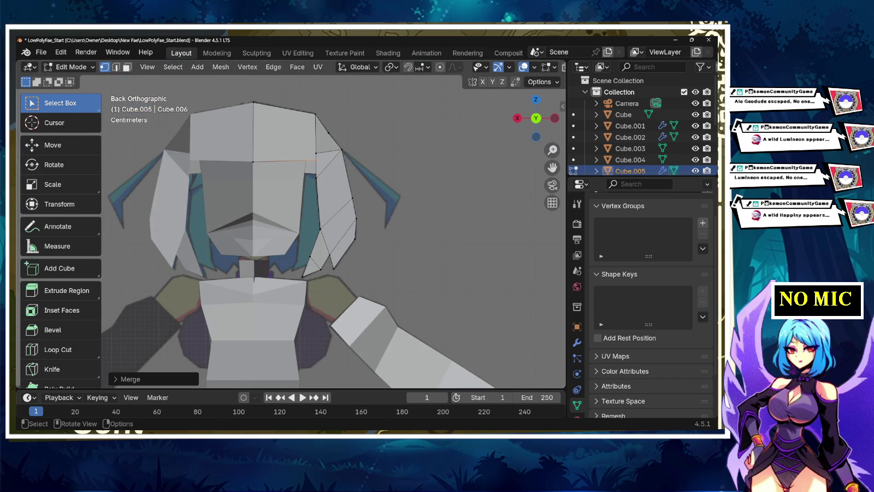
Step: Turn on X-ray to see the reference face and move the vertex rightward
key("alt+z")
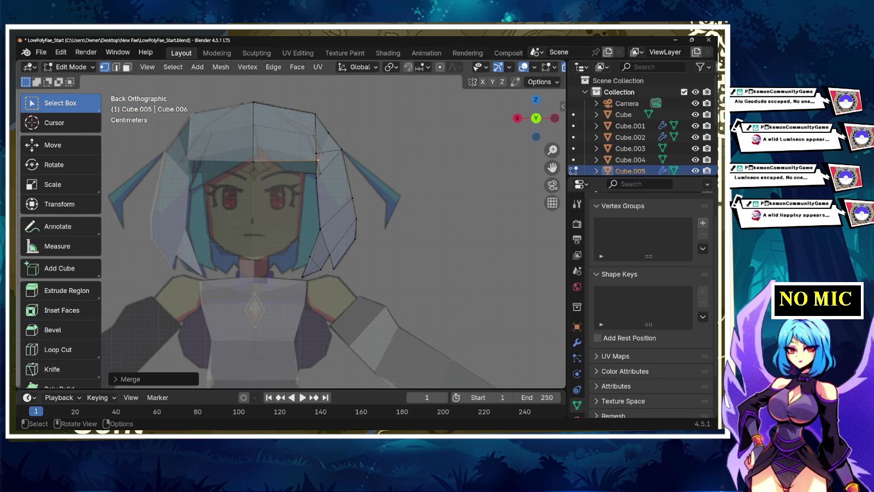
scroll(290, 224, "up", 3)
scroll(294, 224, "down", 1)
key("g")
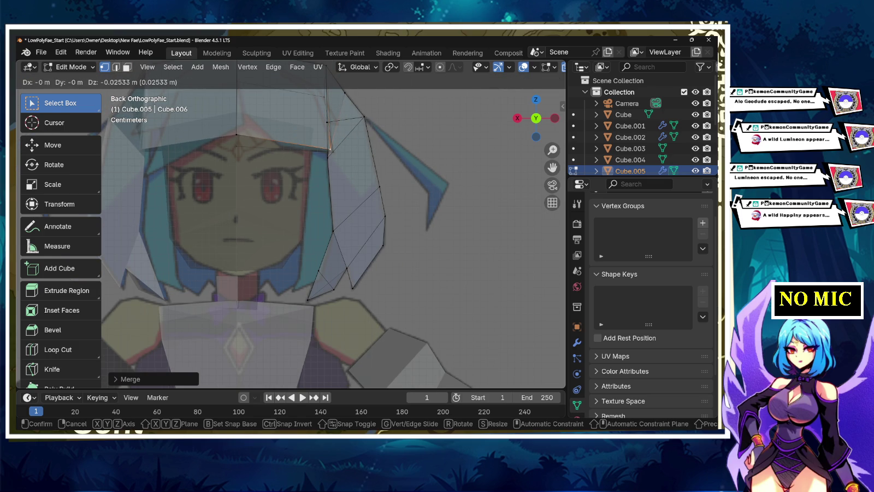
key("Return")
Step: Merge the outer-edge hair vertices at centre and raise the merged point
left_click(330, 149)
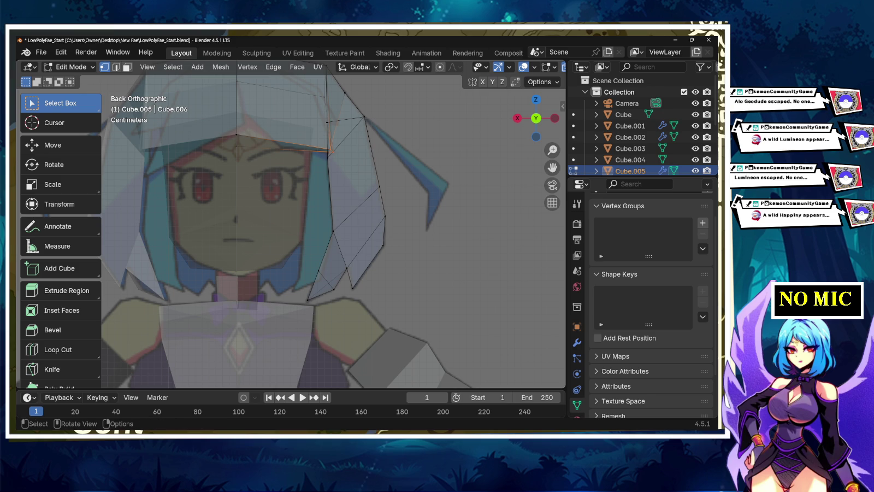
key("ctrl+v")
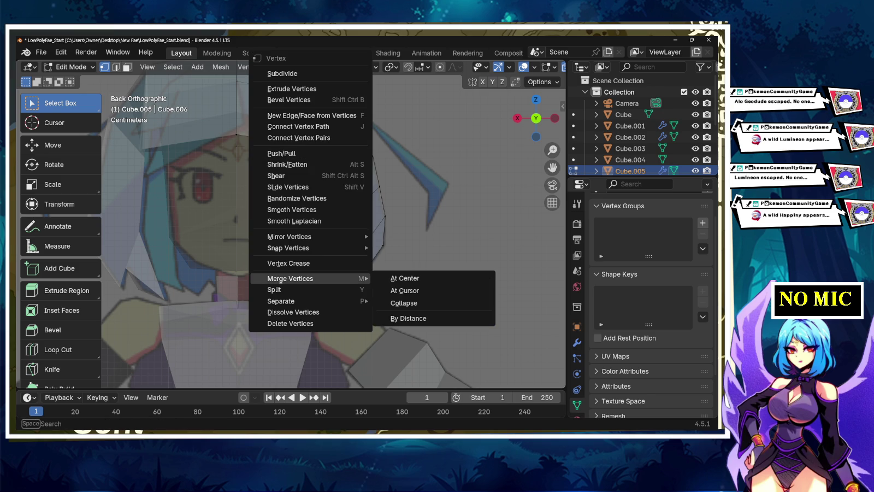
left_click(404, 290)
key("ctrl+z")
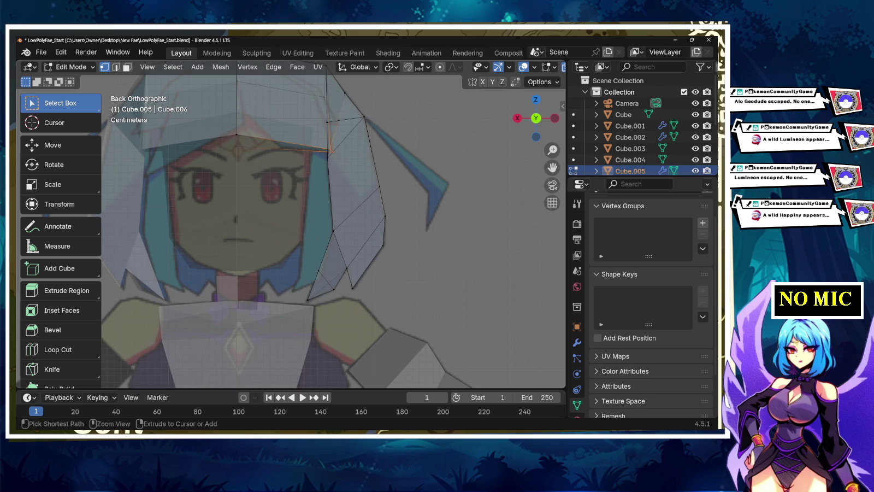
key("ctrl+v")
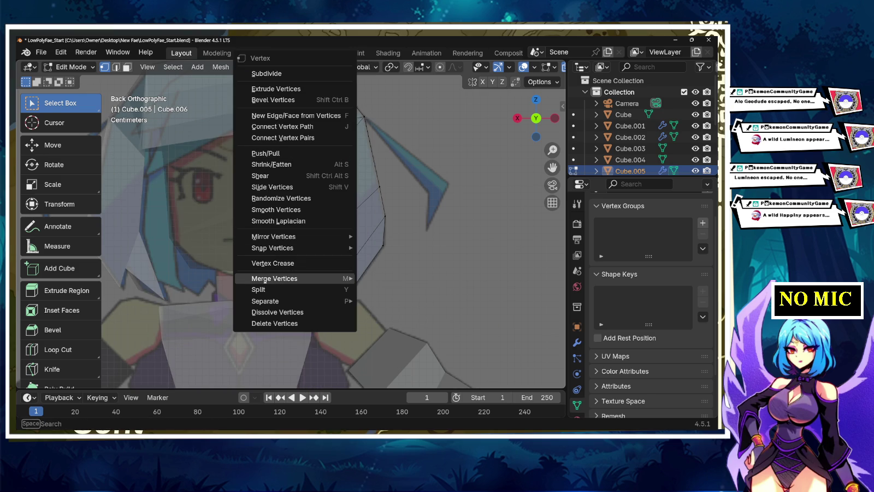
mouse_move(274, 278)
left_click(394, 290)
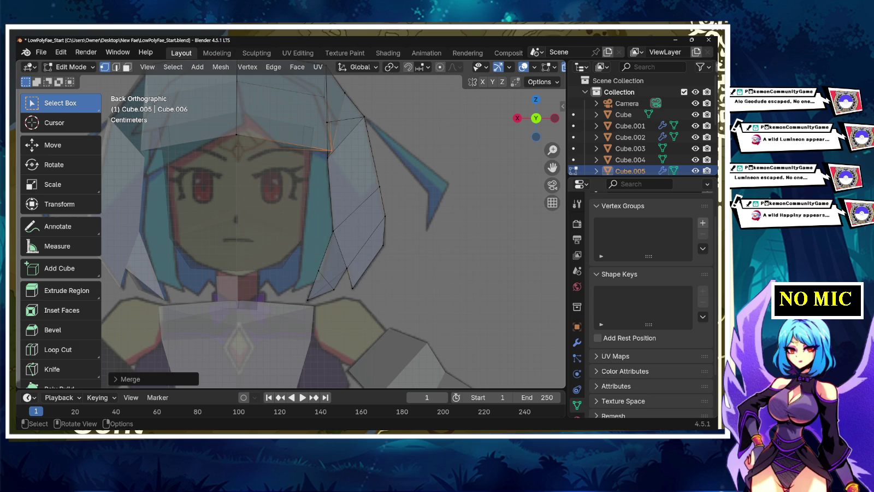
key("g")
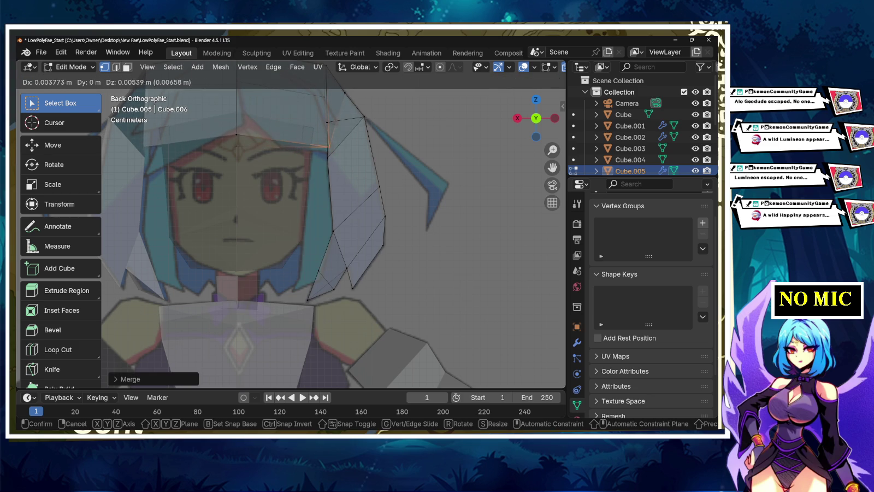
key("Return")
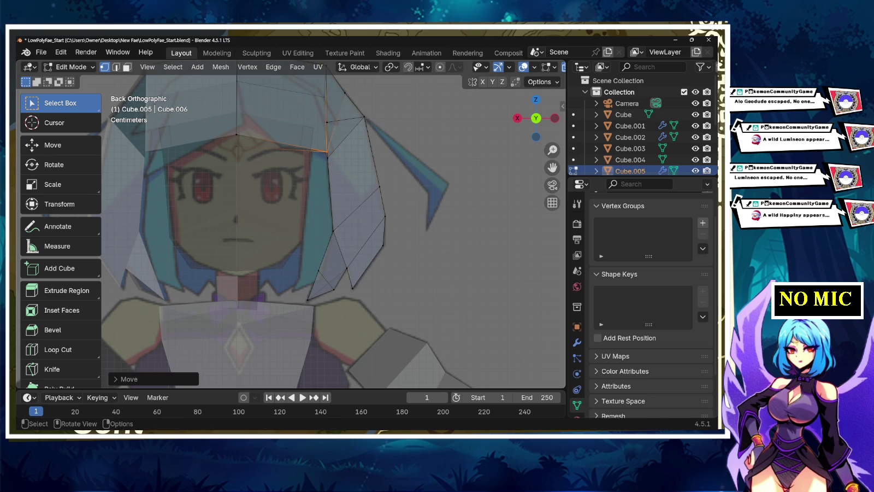
Step: Deselect the hair edges and pan the view down to frame the shoulders
middle_click_drag(328, 191, 333, 251, "shift")
key("alt+a")
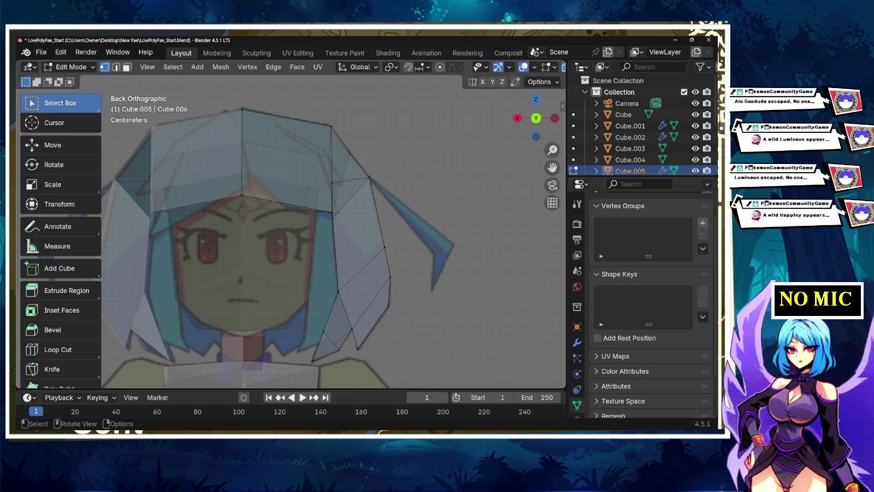
middle_click_drag(328, 246, 336, 251, "shift")
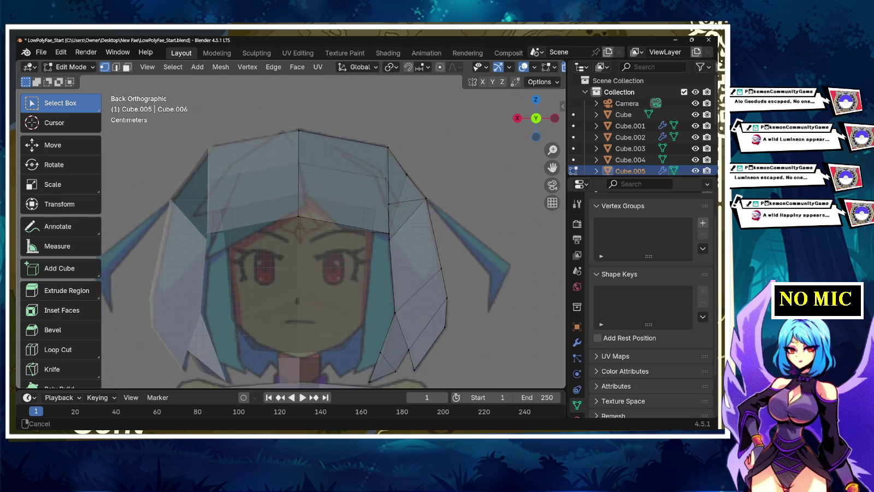
scroll(333, 230, "down", 1)
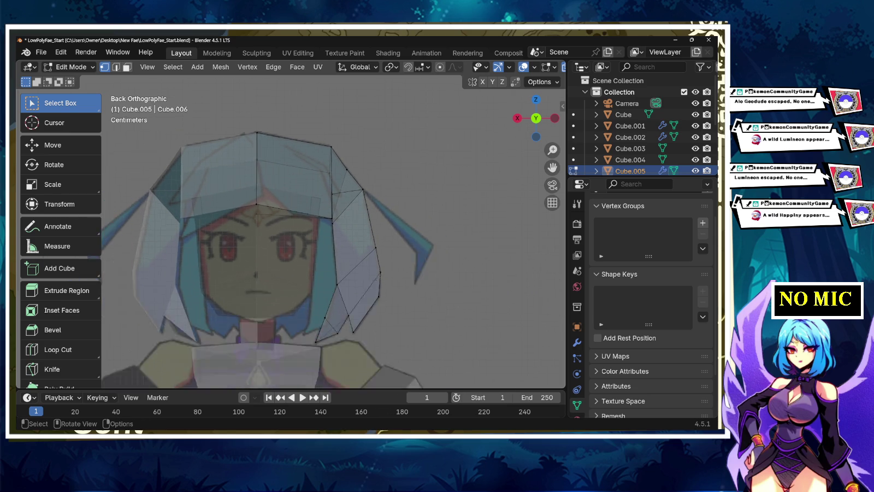
mouse_move(333, 306)
middle_mouse_down("shift")
mouse_move(325, 218)
mouse_move(383, 241)
mouse_move(448, 235)
mouse_move(382, 246)
mouse_move(394, 218)
mouse_move(372, 230)
middle_mouse_up("shift")
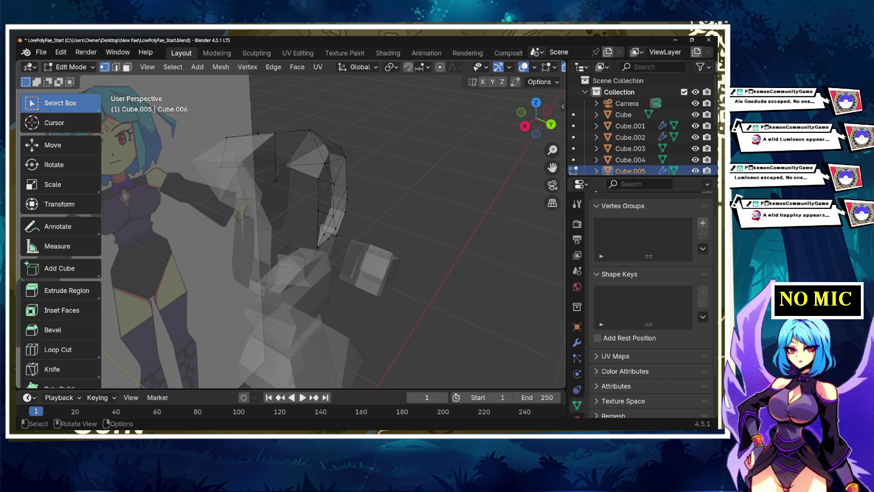
Step: In Object Mode, add a new cube, shrink it and raise it to the face
key("Tab")
key("ctrl+KP_1")
key("g")
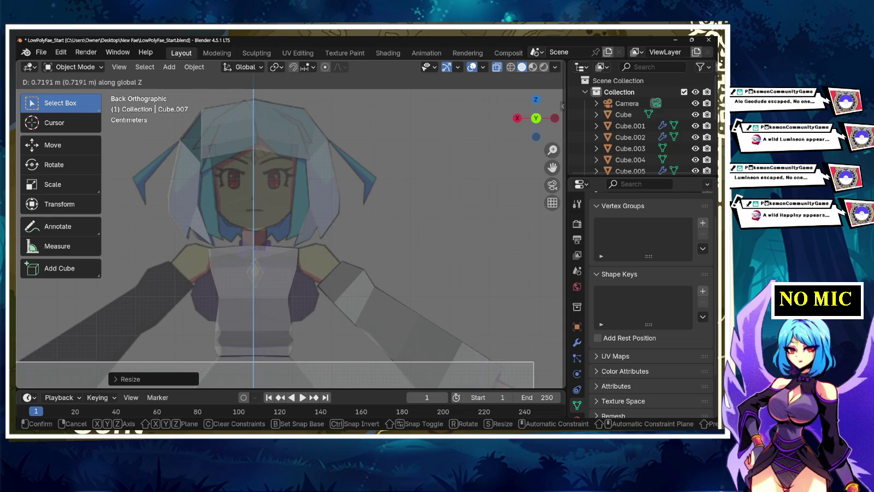
key("Return")
key("s")
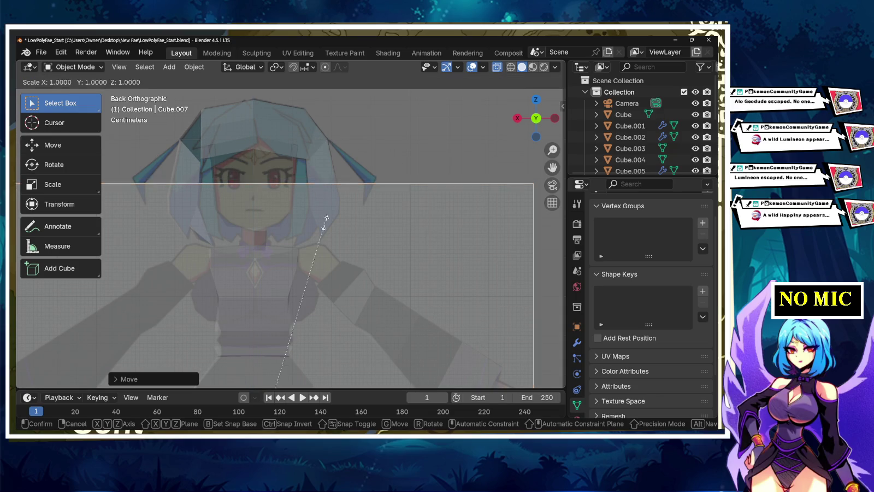
key("Return")
key("g")
key("z")
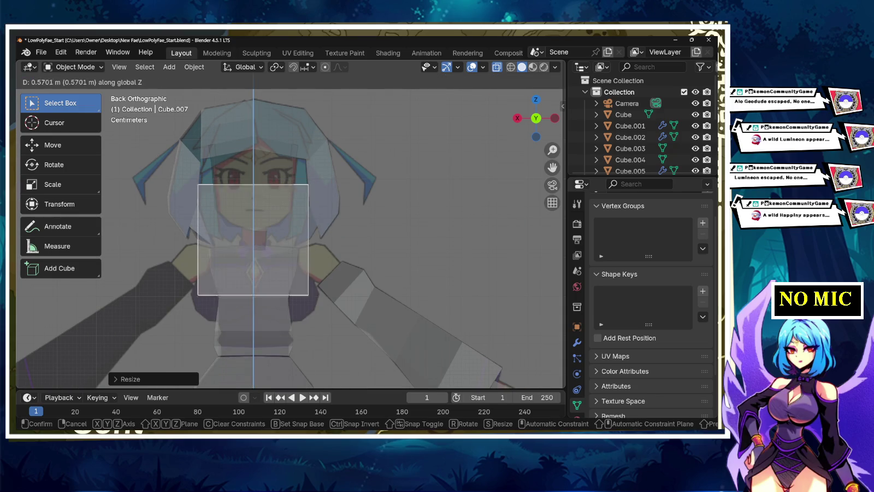
key("Return")
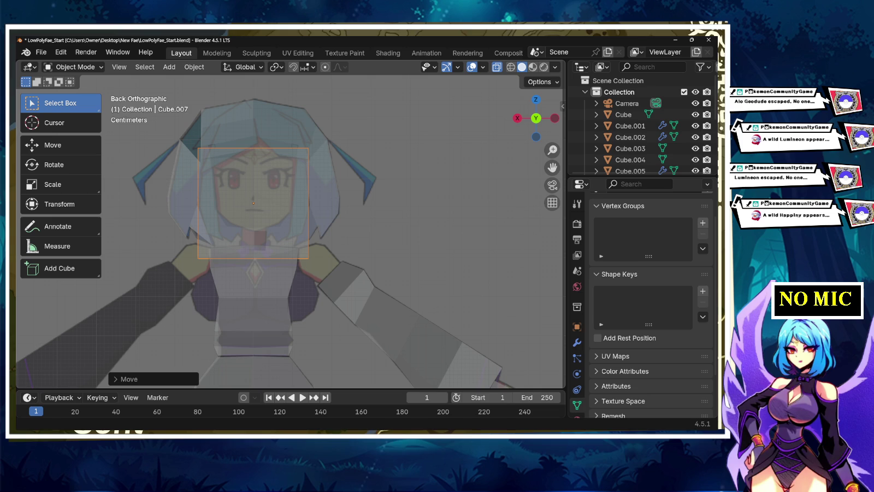
Step: Shrink the cube to a tiny square and position it at the right hairline
key("s")
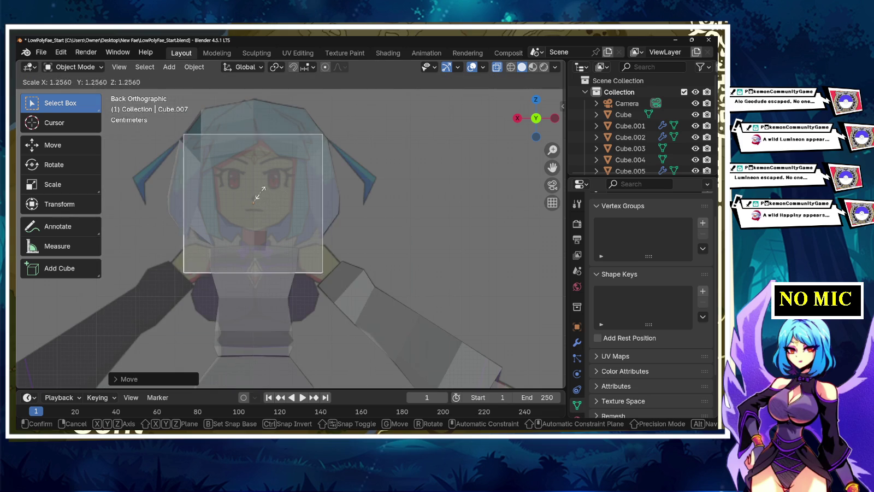
key("Return")
key("g")
key("x")
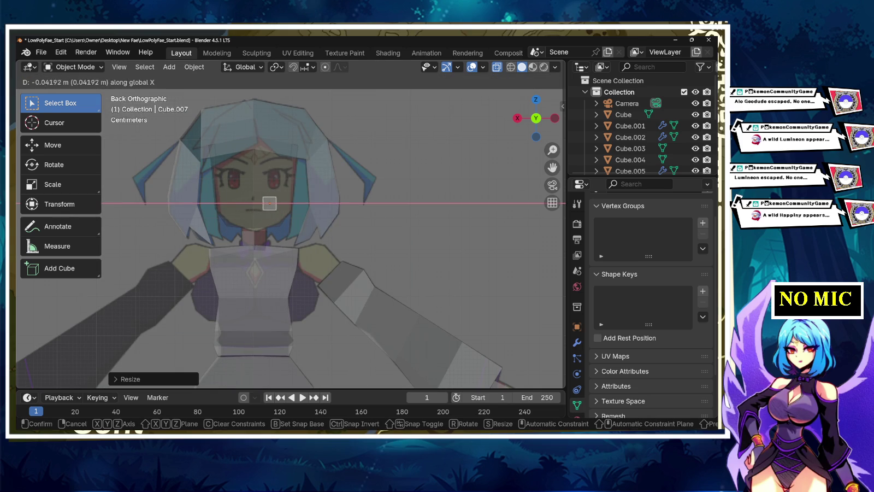
key("Return")
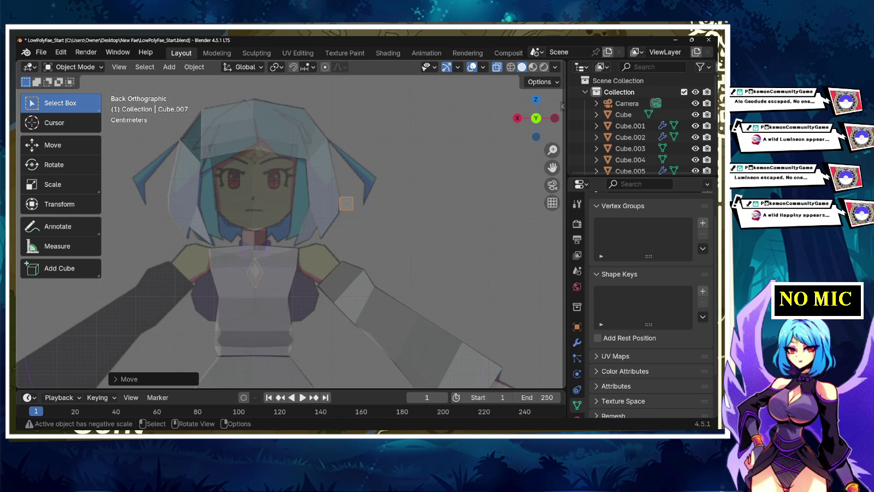
key("ctrl+z")
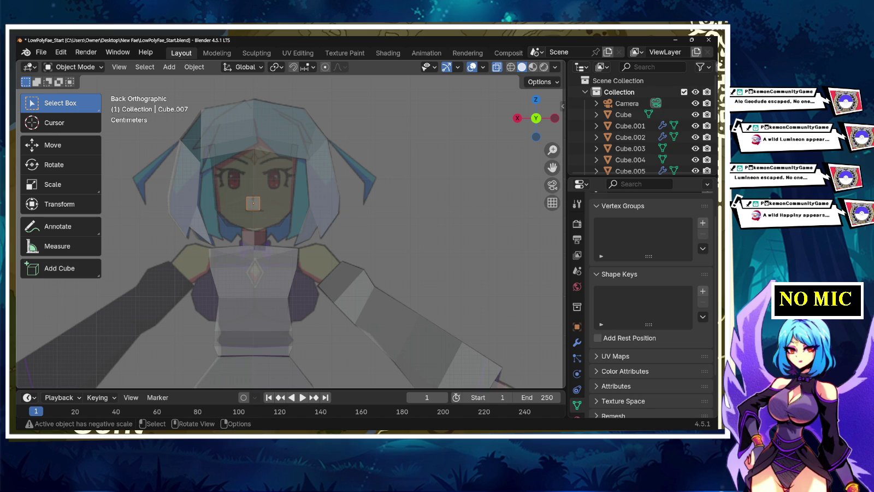
key("g")
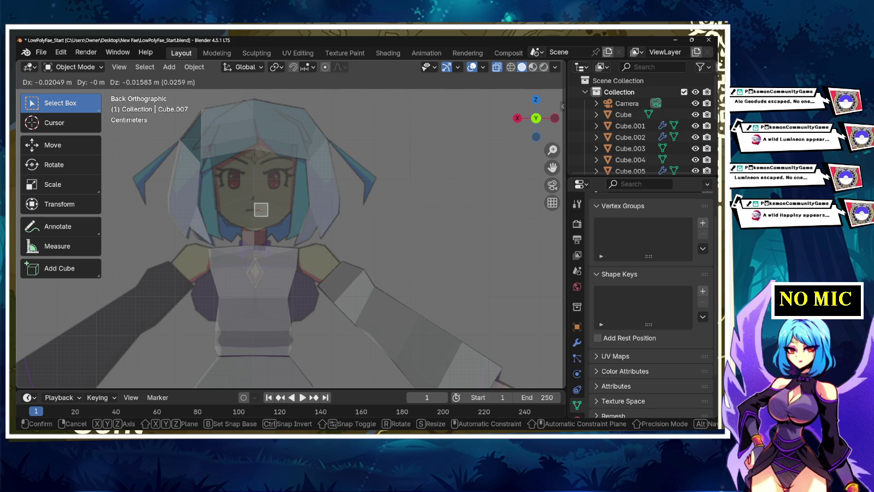
key("x")
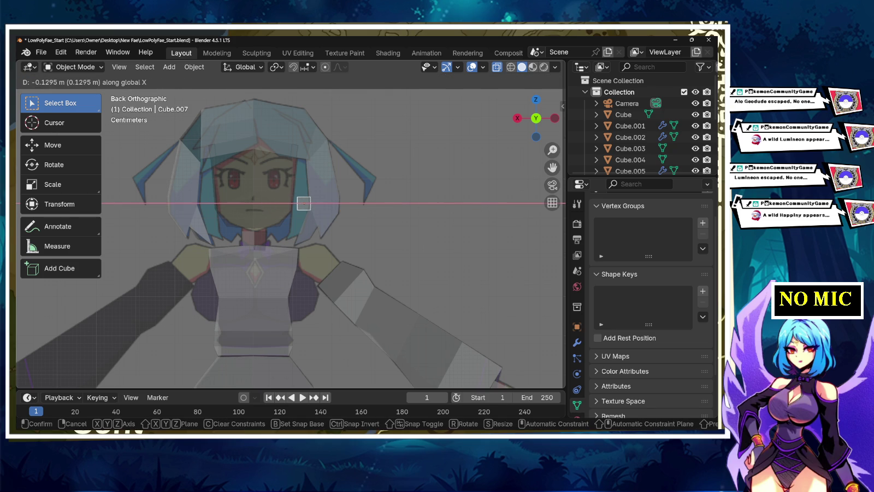
key("z")
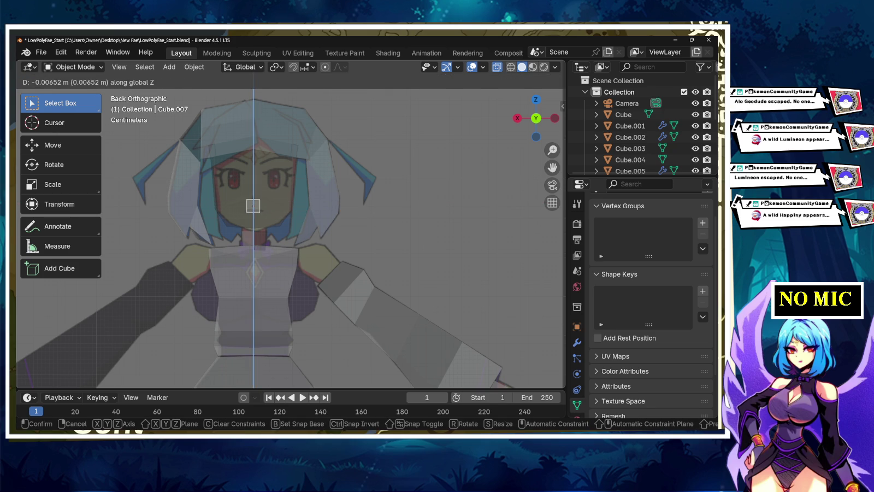
key("Return")
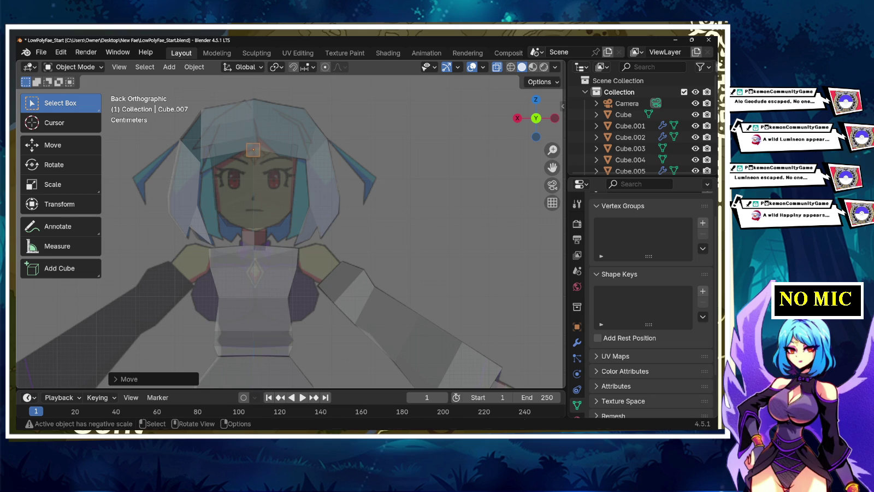
key("g")
key("x")
key("Return")
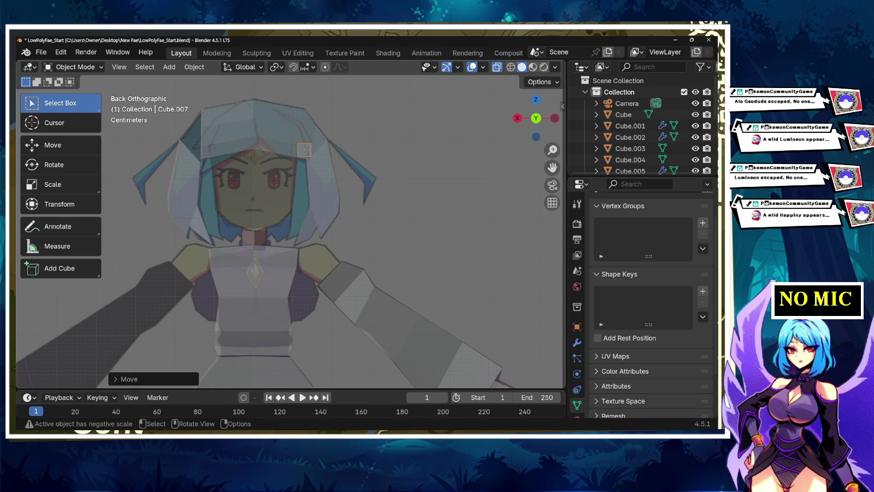
key("g")
key("z")
key("Return")
Step: Zoom in, centre the square, tilt it slightly, and enter Edit Mode
scroll(295, 209, "up", 1)
scroll(295, 209, "up", 2)
scroll(295, 209, "up", 1)
middle_click_drag(295, 208, 298, 161, "shift")
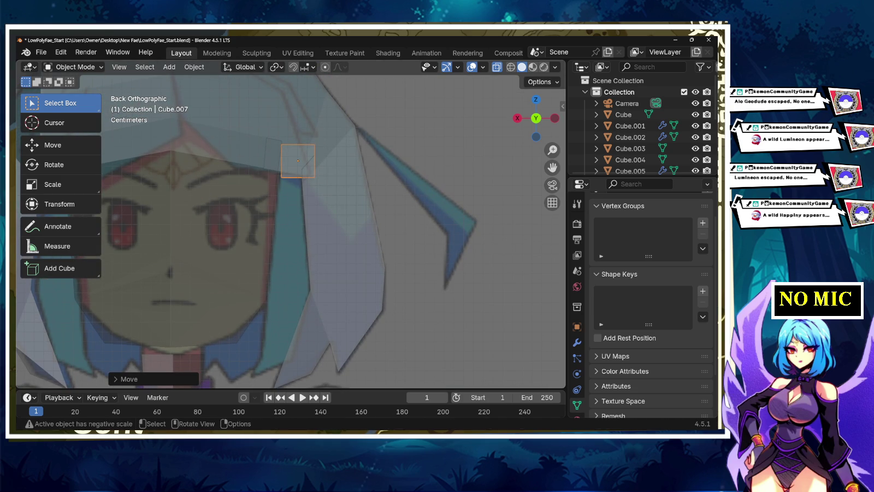
key("r")
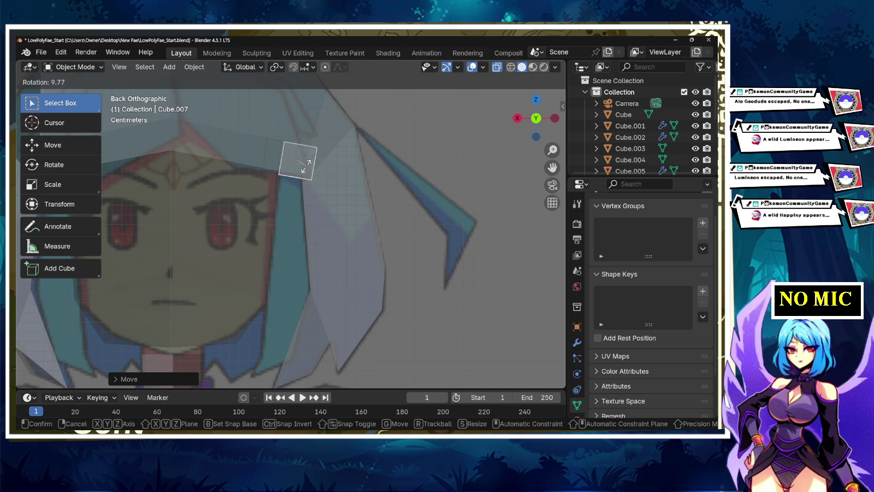
key("Return")
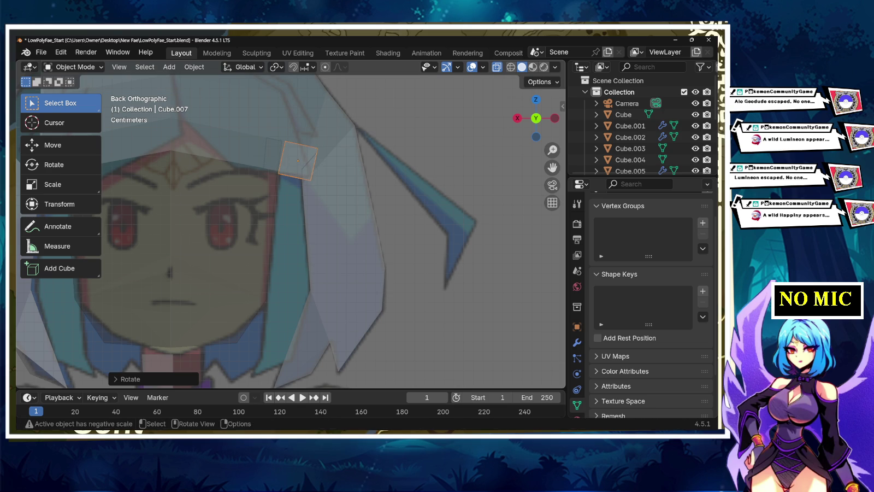
key("Tab")
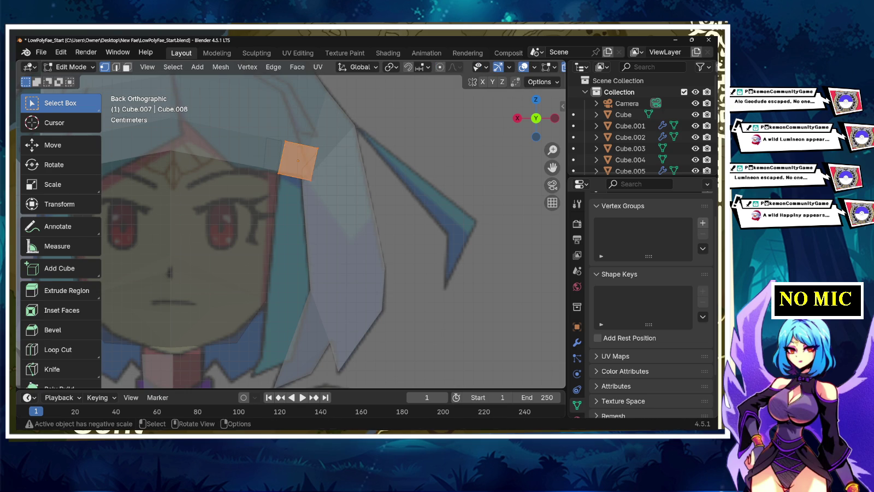
Step: Extrude the square's bottom edge downward into a strip, then widen and nudge it
key("alt+a")
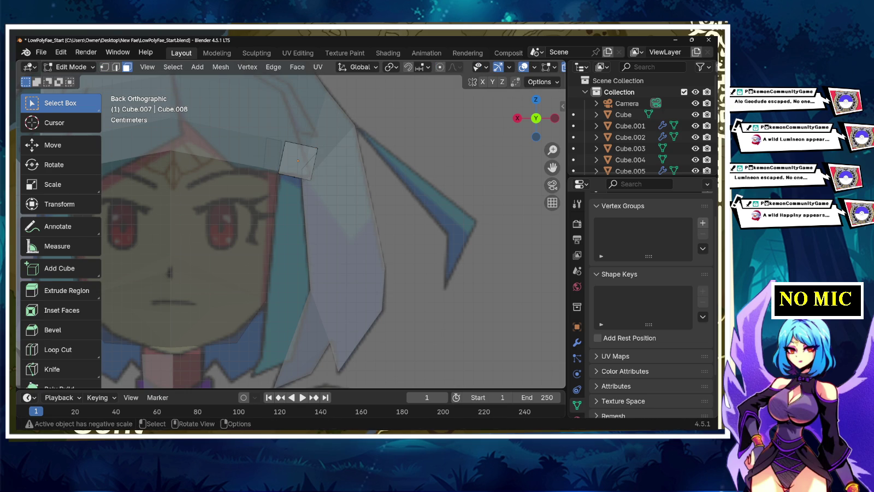
left_click(295, 176)
key("e")
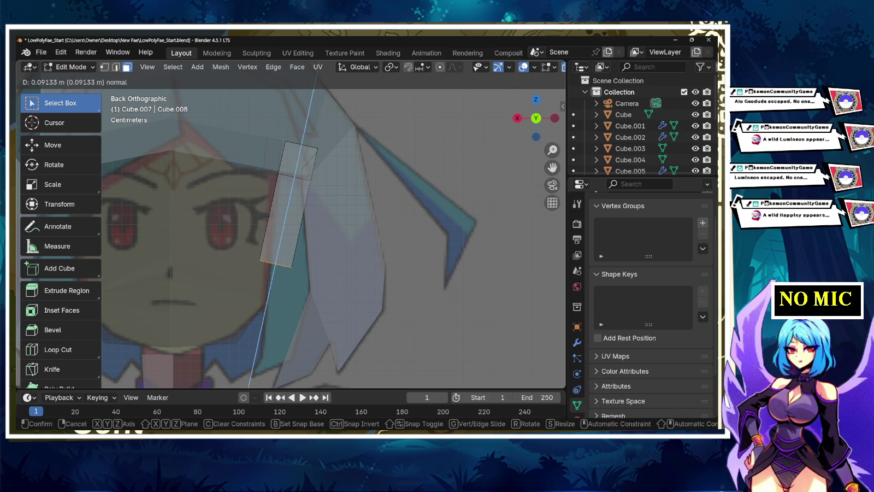
key("Return")
key("g")
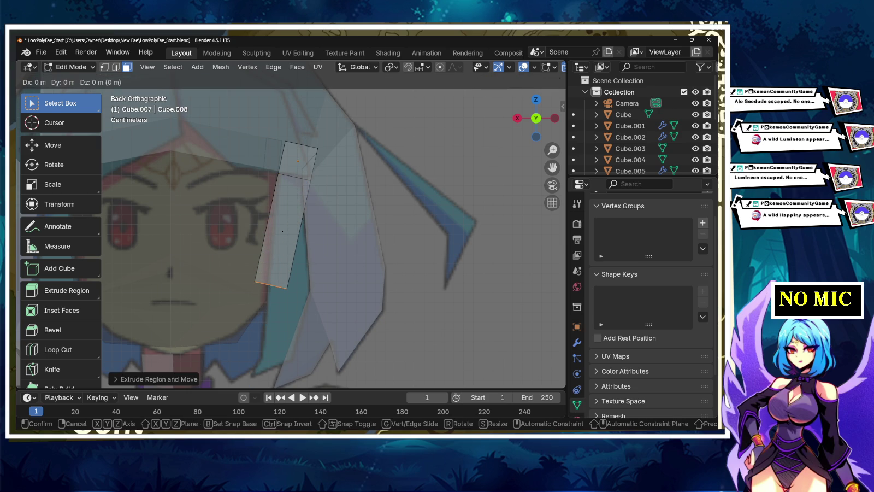
key("Return")
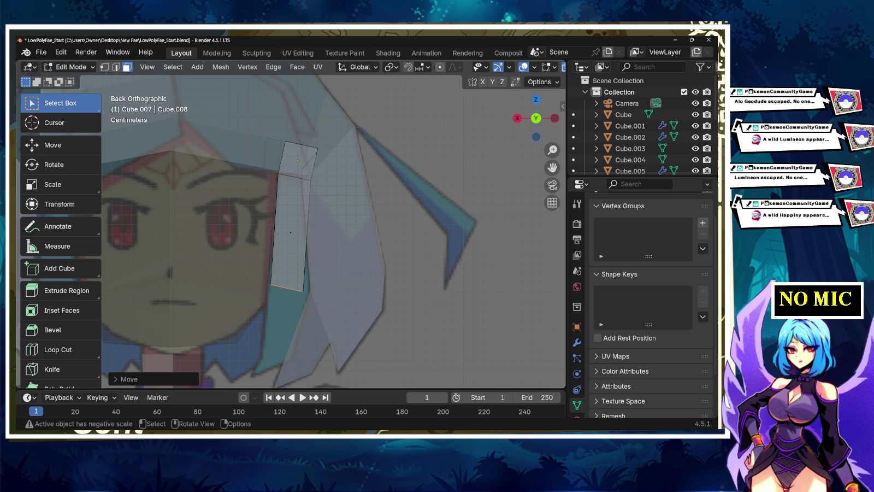
key("s")
key("Return")
key("g")
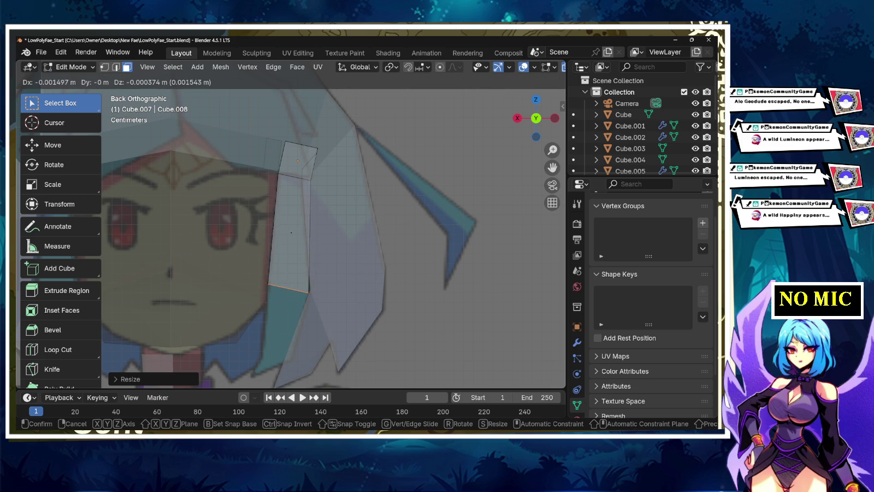
key("Return")
Step: Pull the strip further down, shrink the bottom face, and extrude another segment
key("w")
key("g")
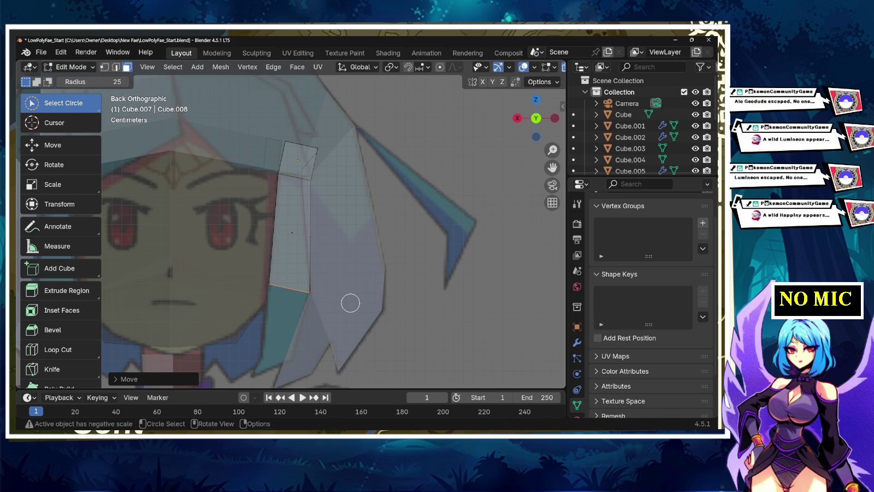
key("z")
key("z")
key("Return")
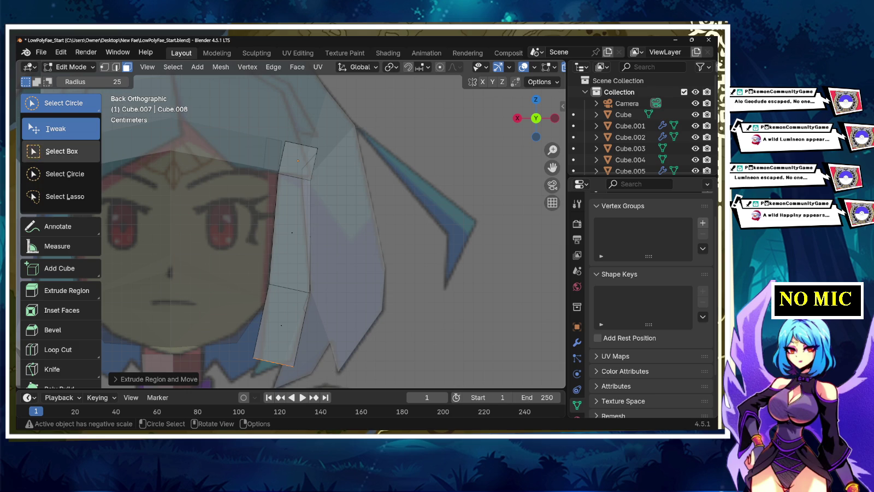
left_click_drag(32, 103, 55, 148)
middle_click_drag(328, 246, 319, 180, "shift")
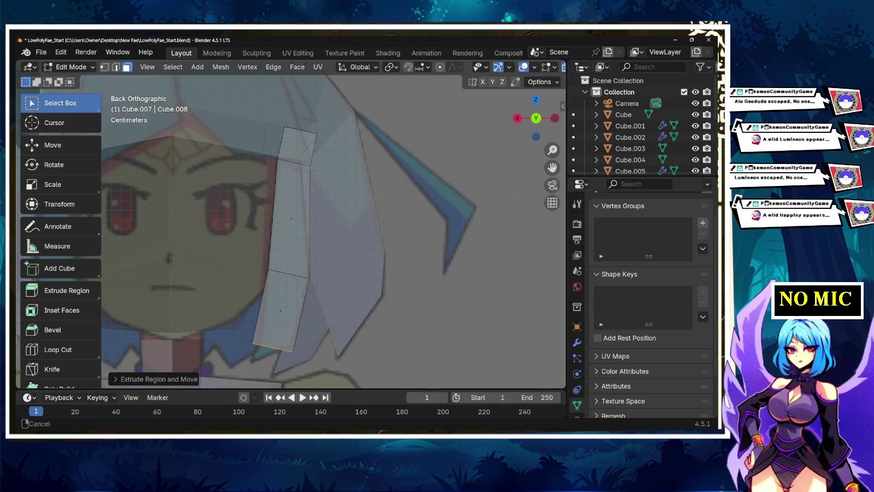
key("s")
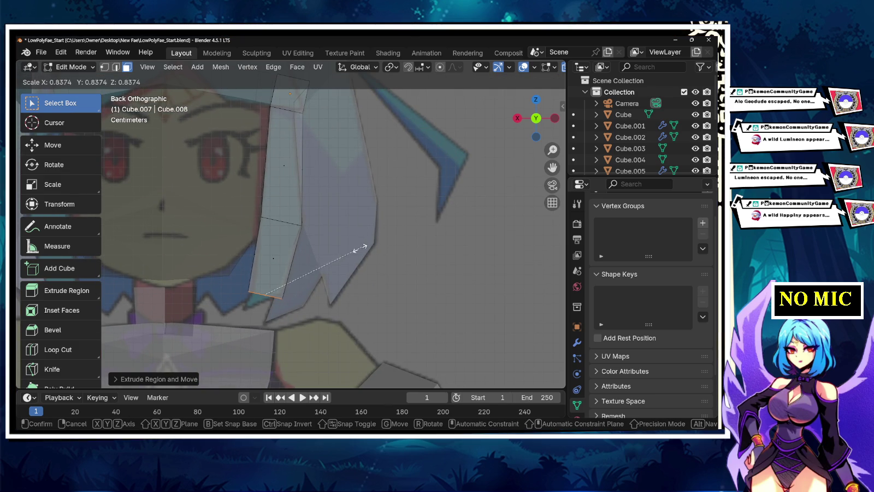
left_click(321, 267)
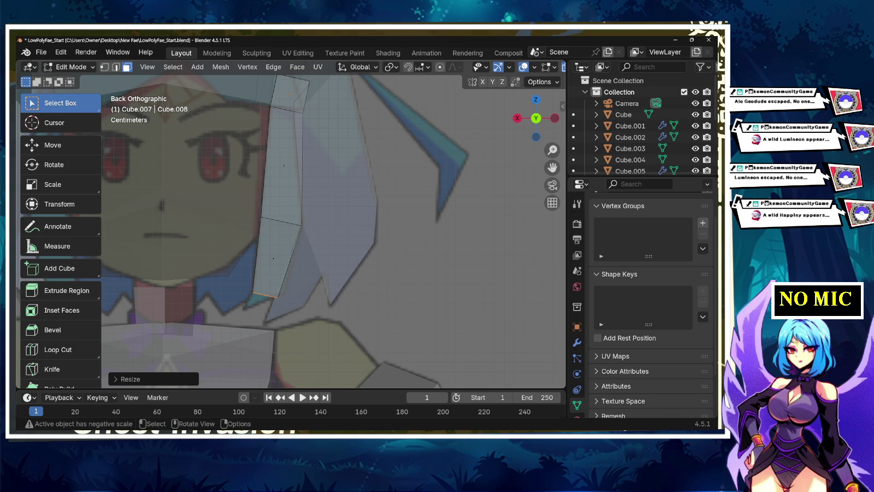
key("e")
key("Return")
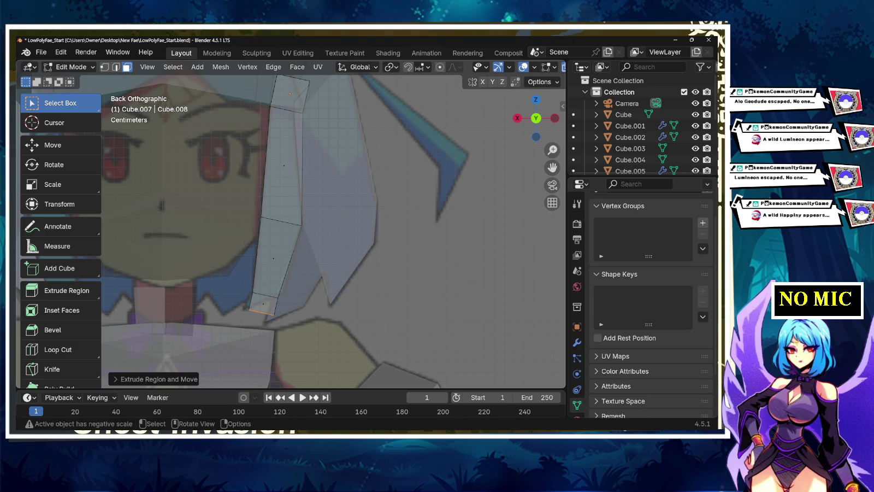
key("ctrl+f")
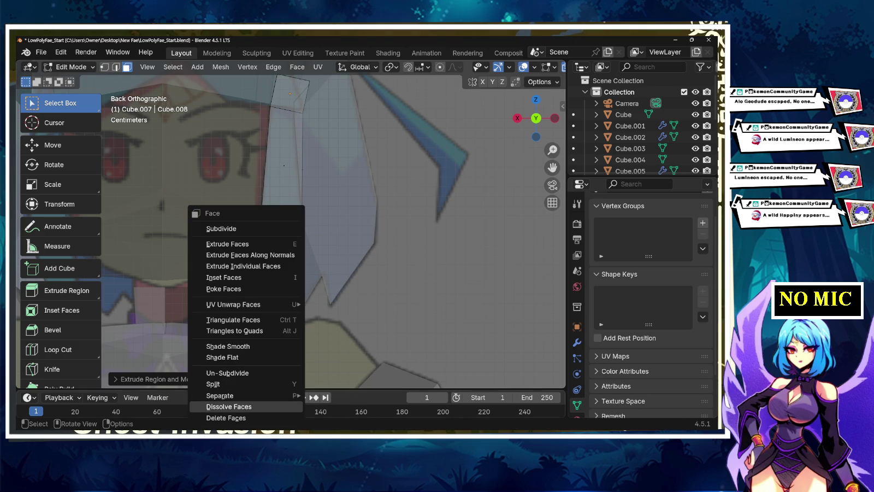
Step: Dissolve the extra faces and merge the bottom vertices into one tip, shifted left
key("Return")
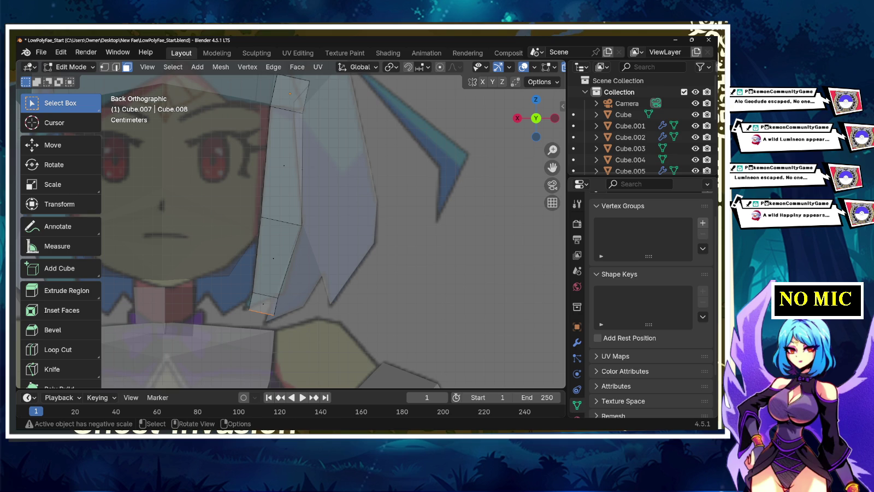
key("1")
key("ctrl+v")
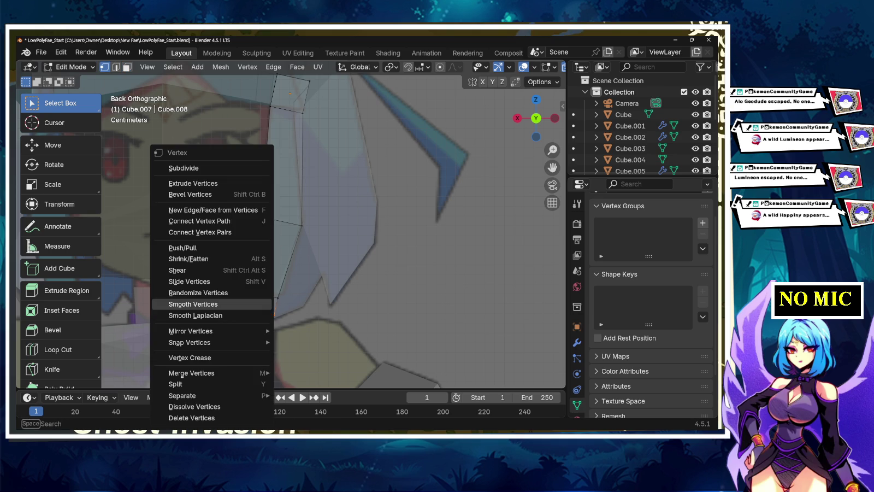
left_click(306, 332)
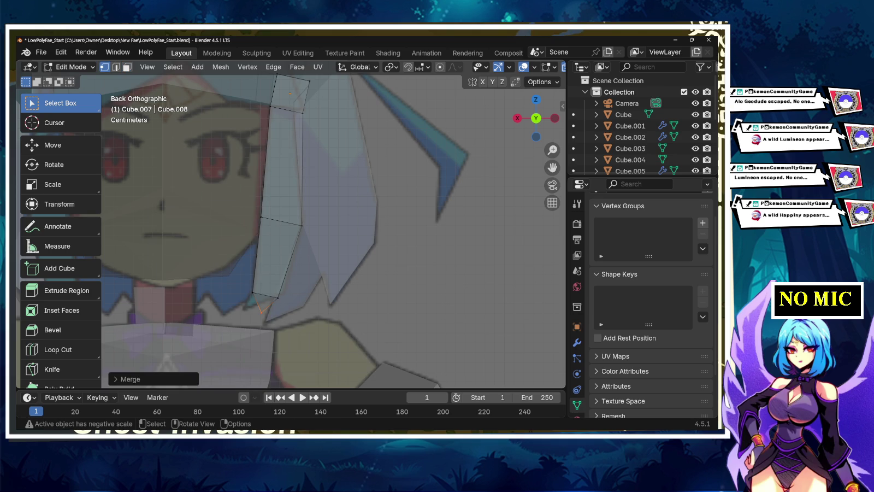
key("g")
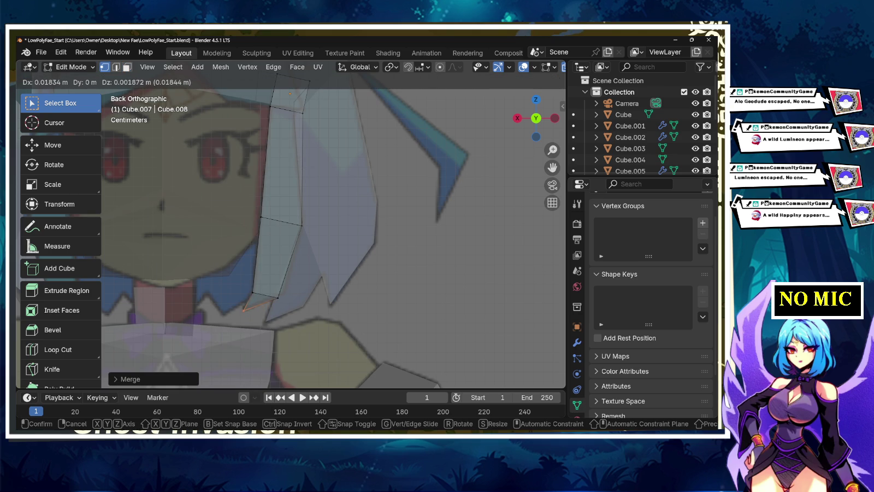
left_click(241, 309)
Step: Shift the strand's upper inner and middle outer vertices to follow the reference hair
scroll(333, 229, "up", 2, "shift")
scroll(333, 230, "up", 2, "shift")
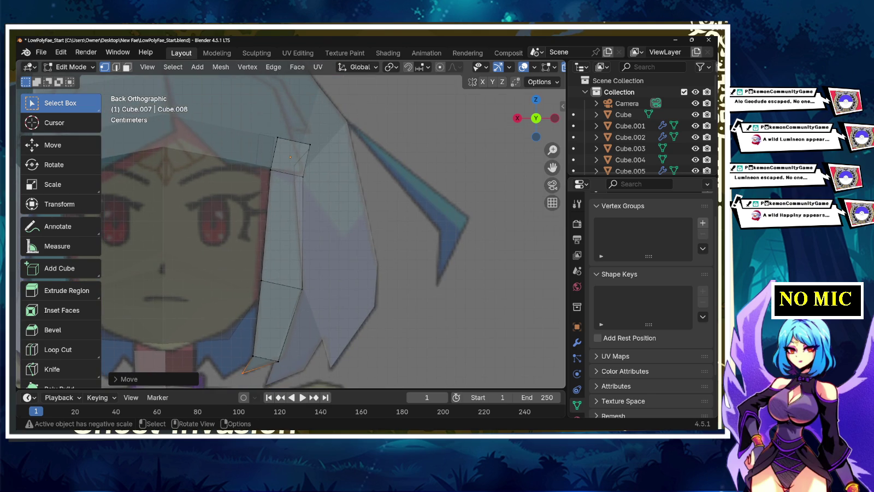
left_click(303, 176)
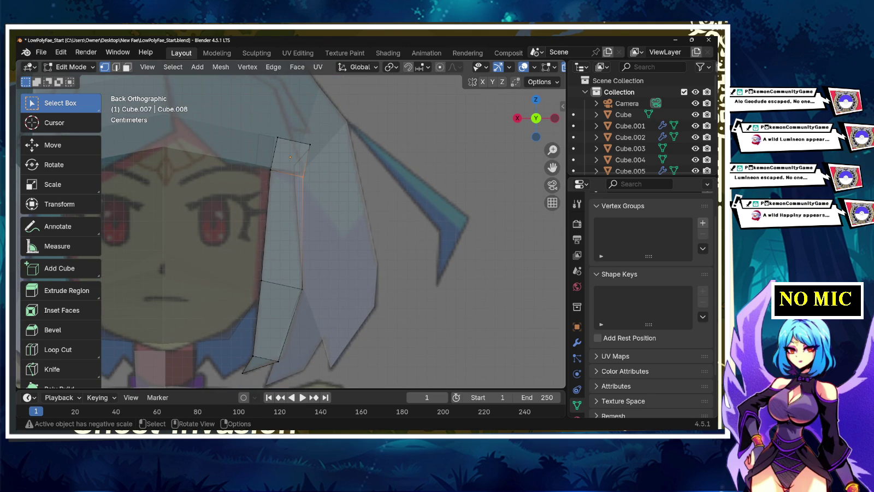
key("g")
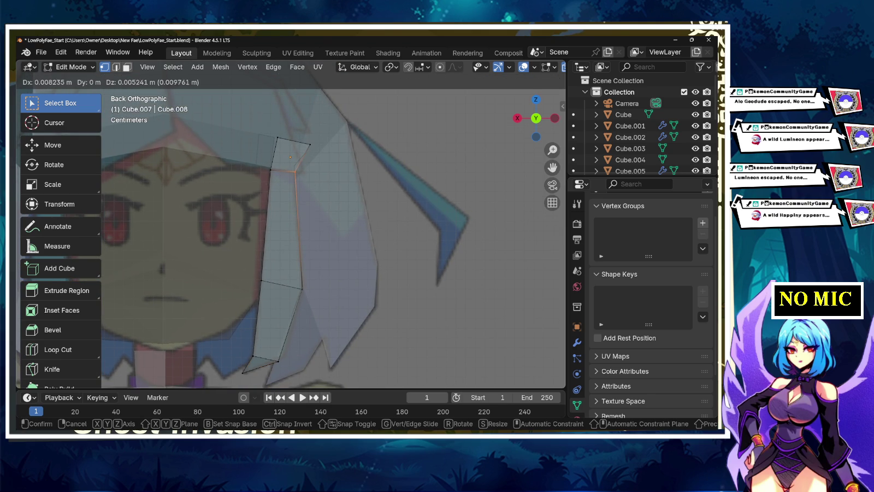
key("Return")
left_click(301, 288)
key("g")
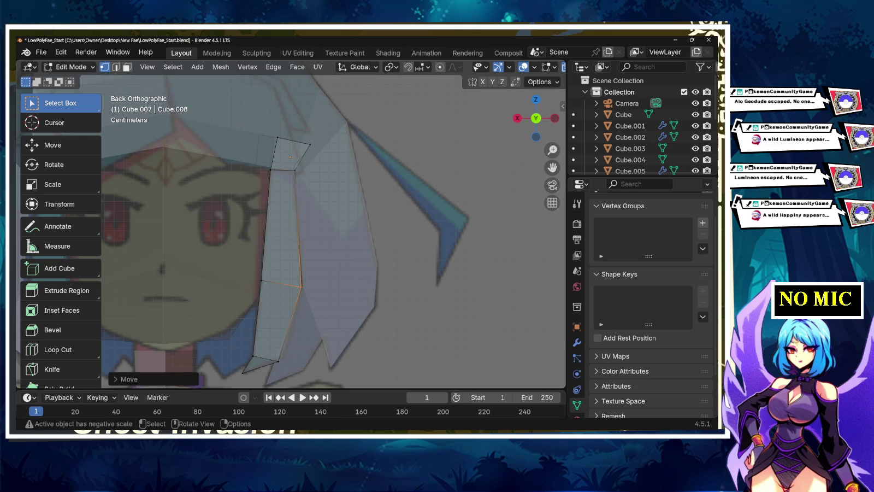
key("Return")
Step: Nudge the strand's top vertex closer to the hairline, then orbit into perspective
scroll(290, 230, "down", 2)
scroll(291, 229, "up", 4)
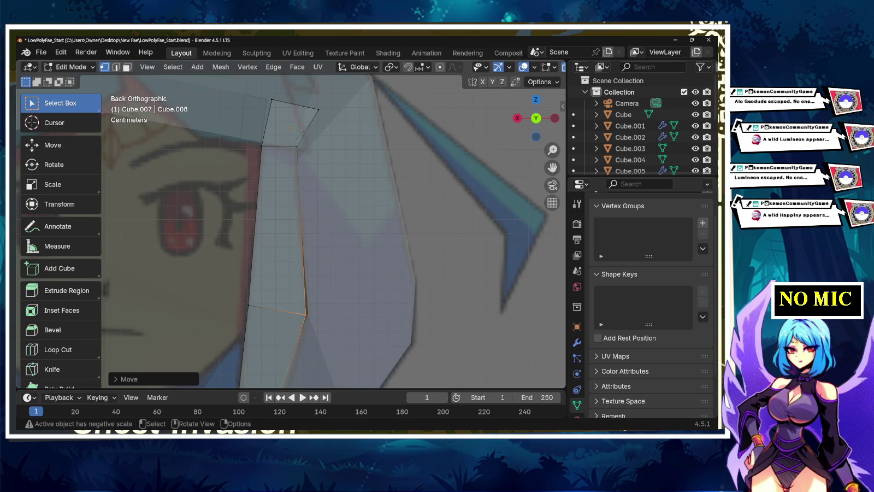
left_click(271, 99)
key("g")
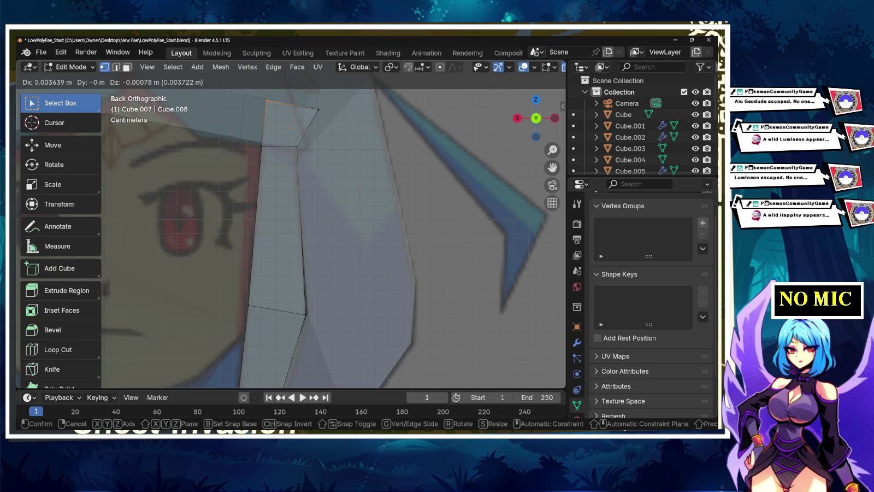
key("Return")
scroll(290, 218, "down", 4)
scroll(290, 219, "up", 2)
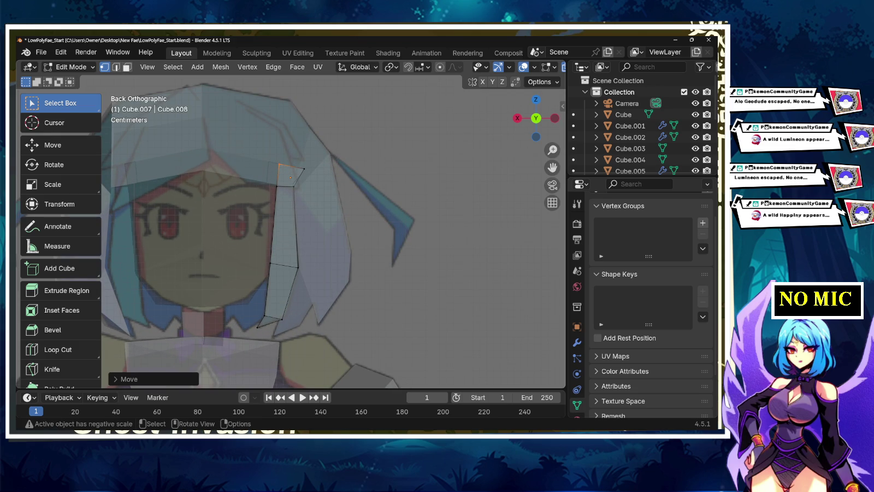
mouse_move(290, 219)
middle_mouse_down()
mouse_move(382, 229)
mouse_move(290, 235)
mouse_move(216, 218)
middle_mouse_up()
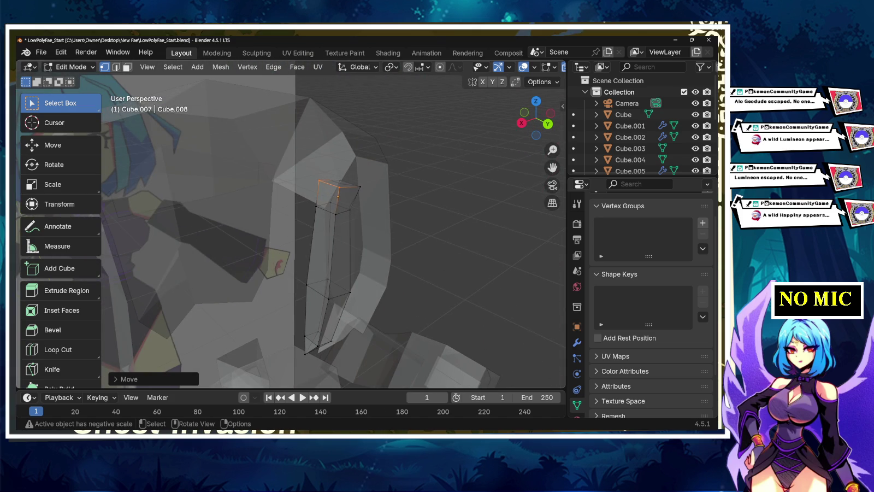
Step: Back in Object Mode, move the hair strand along X and Y beside the head
key("Tab")
key("g")
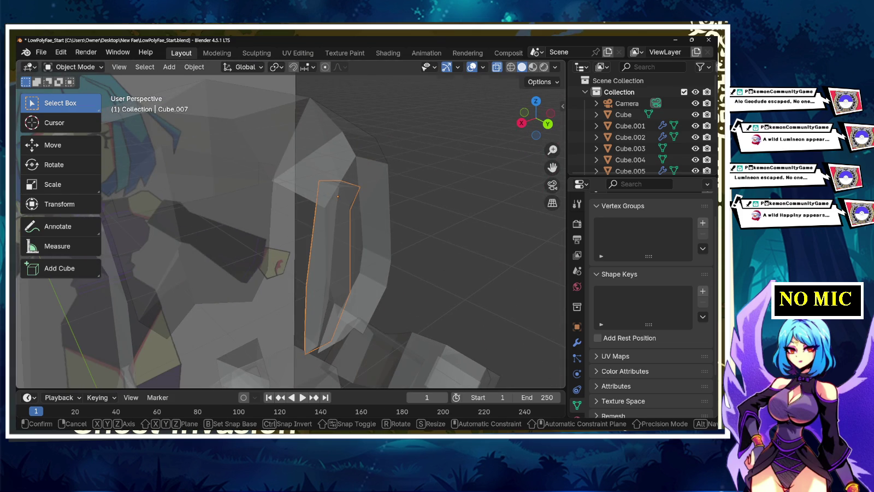
key("x")
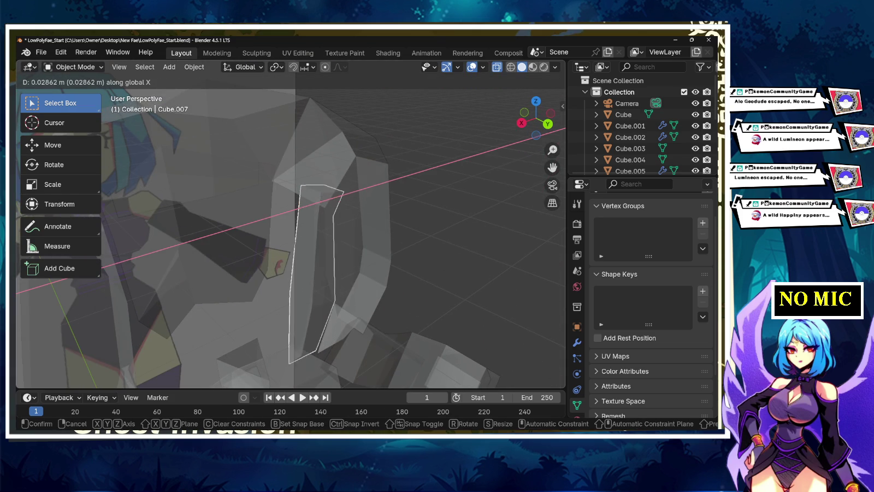
key("y")
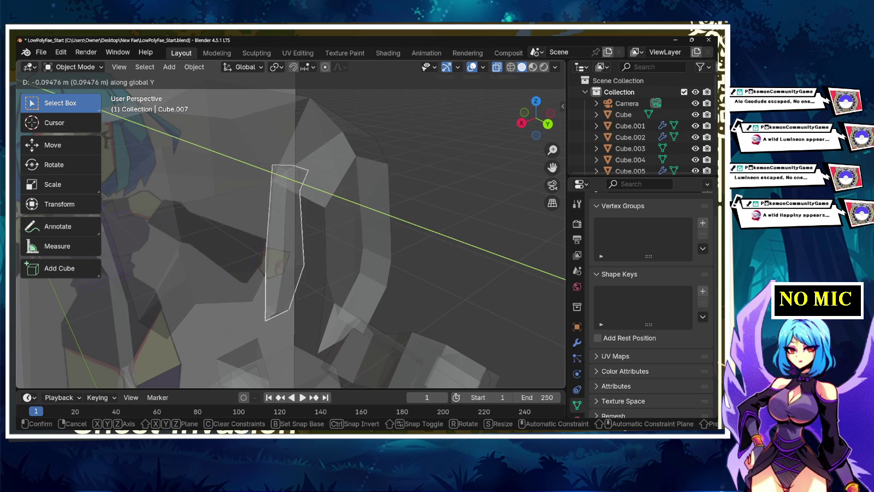
key("Return")
scroll(290, 235, "down", 5)
Step: From a front close-up of the head, re-adjust the strand's position along Y
mouse_move(289, 235)
middle_mouse_down()
mouse_move(339, 235)
mouse_move(289, 219)
mouse_move(350, 229)
middle_mouse_up()
scroll(290, 235, "up", 5)
scroll(290, 235, "up", 3)
scroll(290, 235, "down", 6)
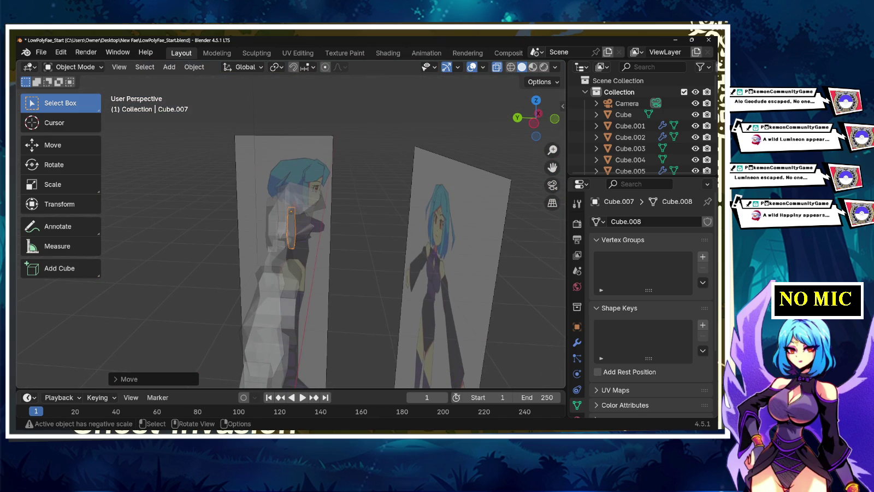
key("g")
key("y")
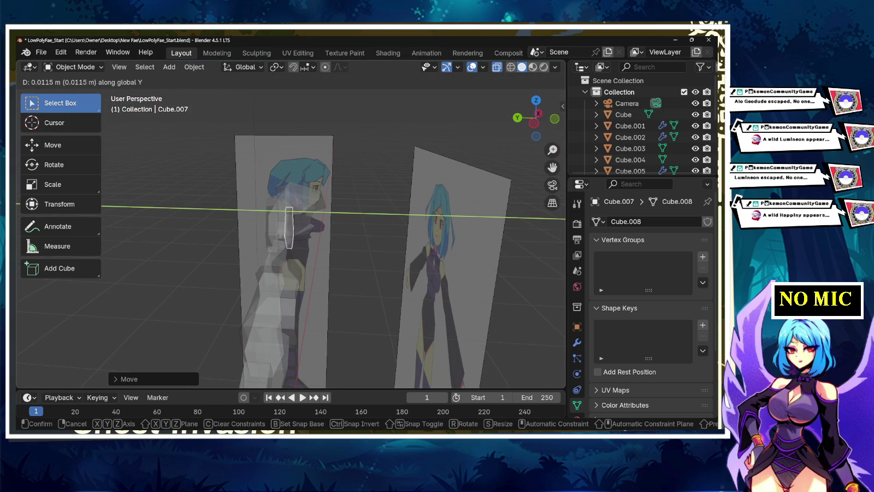
key("Return")
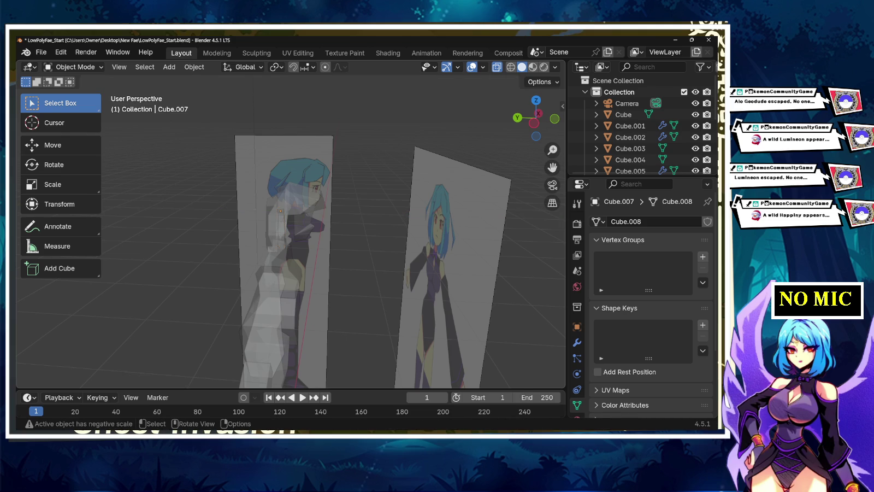
Step: Turn off X-ray to show the model solid, then try a small sideways X shift of the strand
scroll(290, 235, "up", 2)
middle_click_drag(290, 235, 328, 241, "shift")
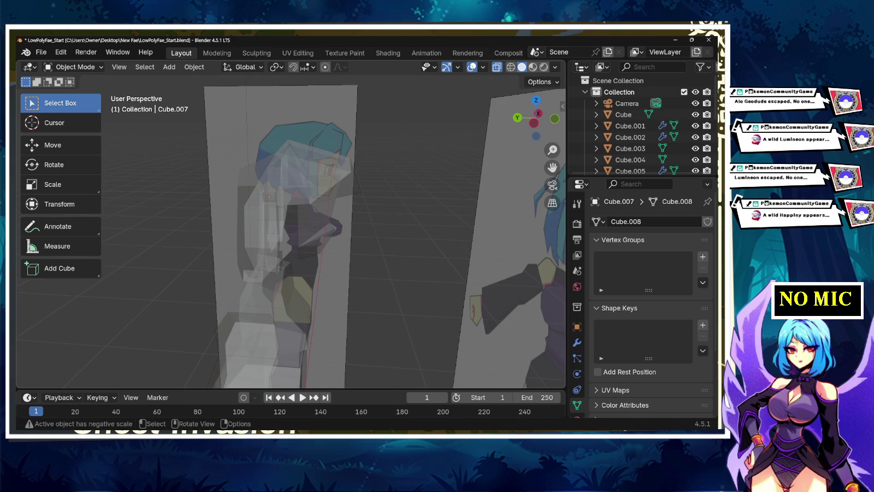
key("alt+z")
middle_click_drag(290, 235, 372, 235)
left_click(481, 163)
left_click(285, 230)
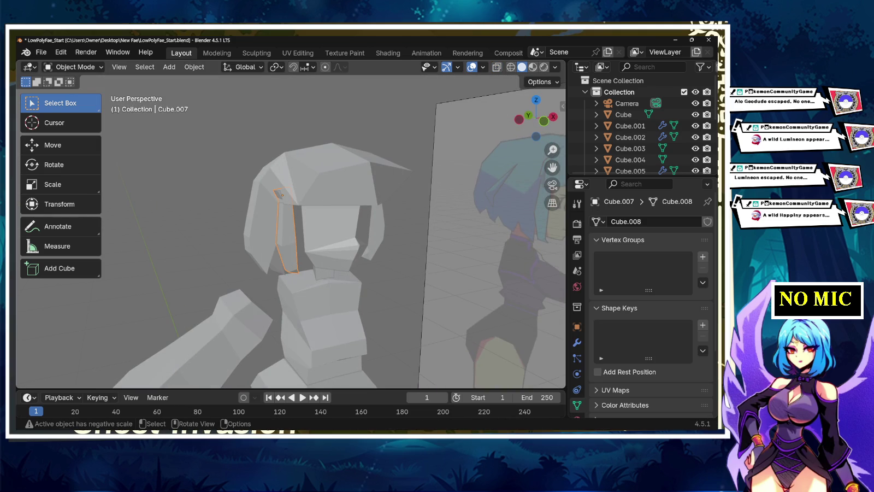
key("g")
key("x")
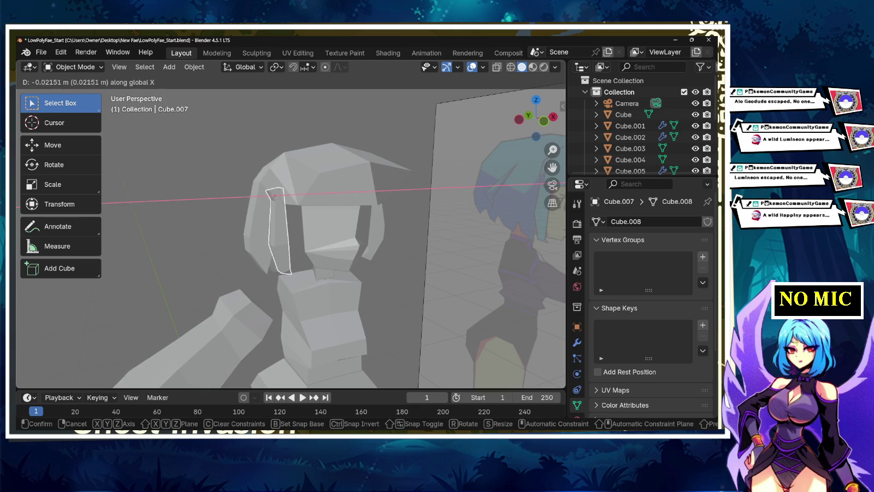
key("Escape")
key("ctrl+z")
mouse_move(289, 229)
middle_mouse_down()
mouse_move(338, 219)
mouse_move(382, 229)
mouse_move(350, 229)
middle_mouse_up()
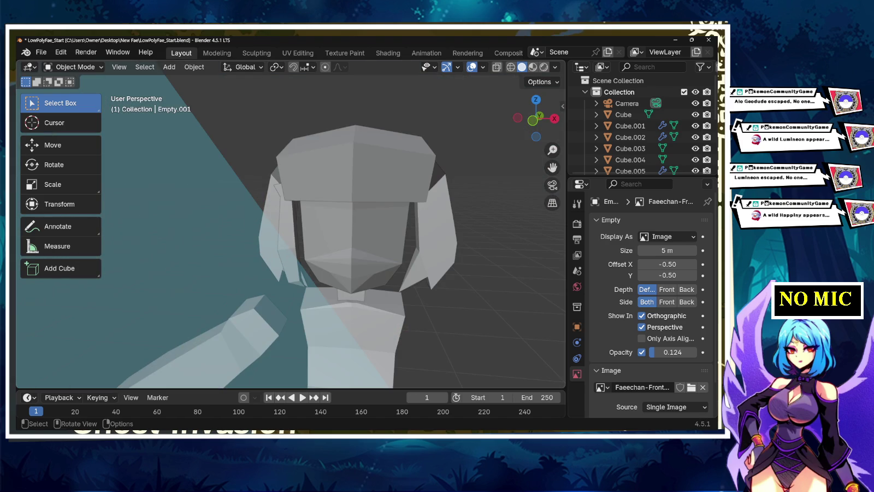
Step: Add a Mirror modifier to the hair strand, mirroring across the X axis
left_click(284, 235)
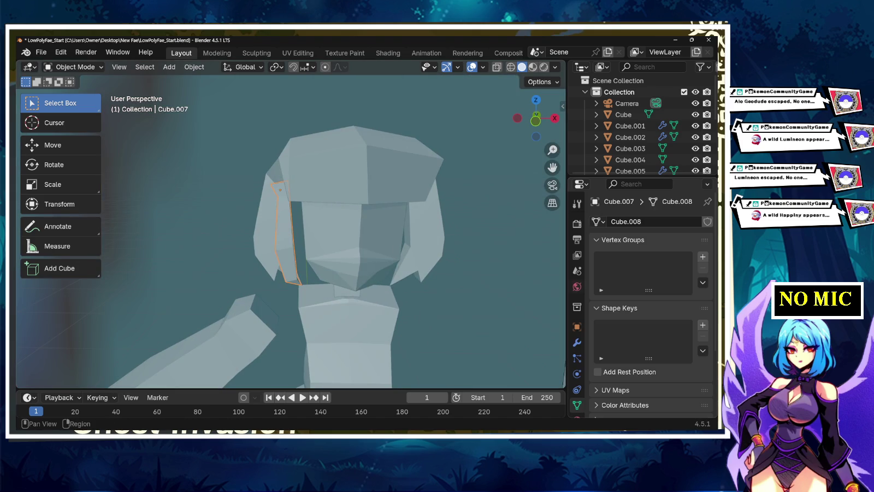
left_click(576, 342)
left_click(612, 222)
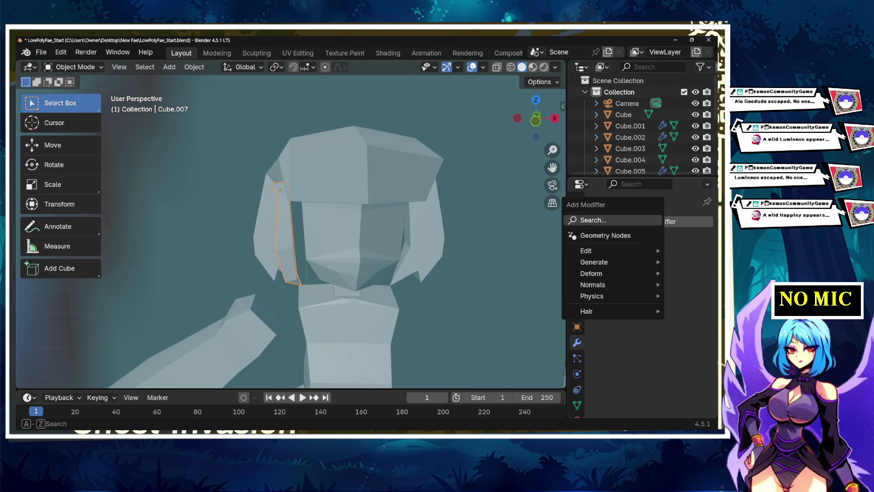
type("mir")
key("Return")
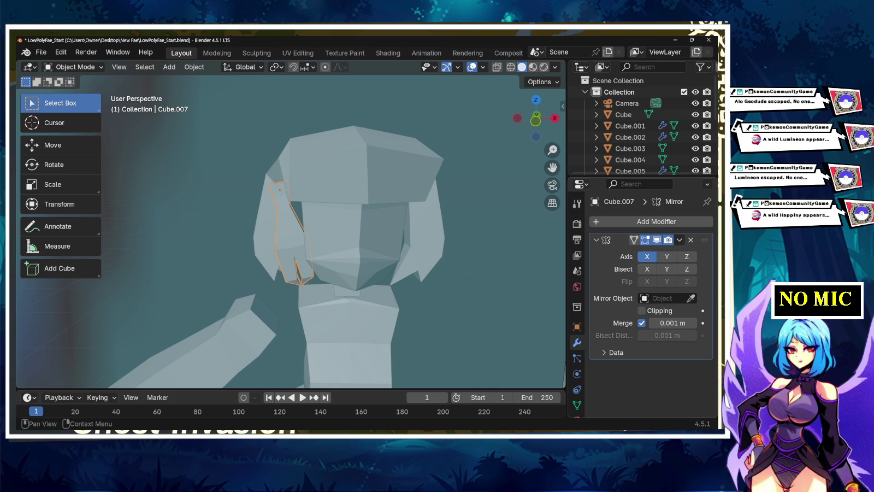
left_click(647, 256)
left_click(687, 256)
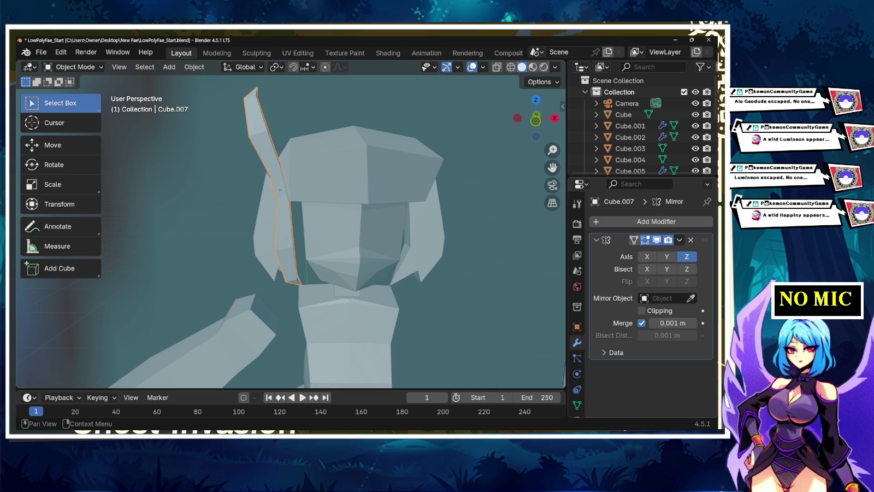
left_click(687, 256)
left_click(647, 256)
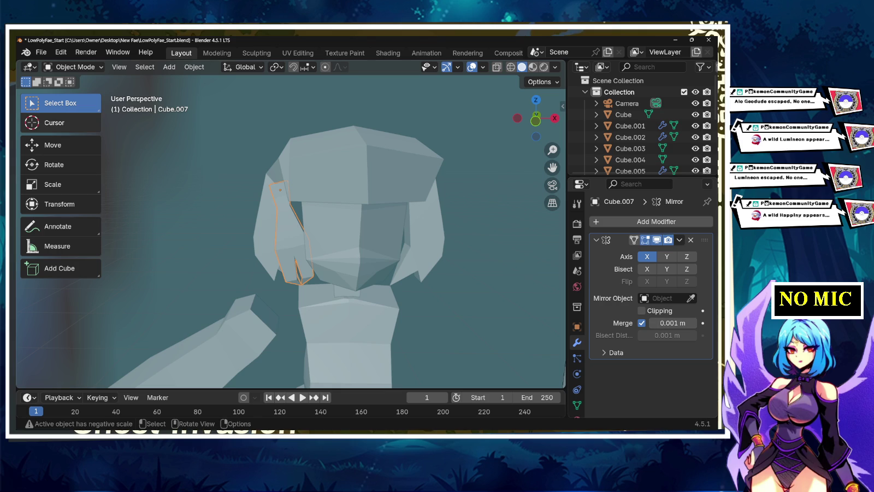
Step: Activate the Move tool and adjust the Mirror modifier's merge distance
left_click(53, 145)
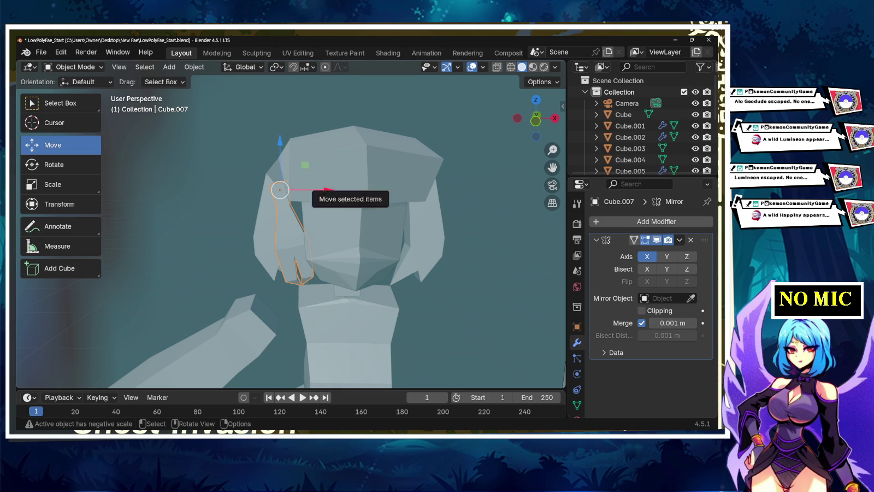
left_click_drag(330, 190, 349, 190)
key("ctrl+z")
key("ctrl+z")
key("ctrl+shift+z")
key("z")
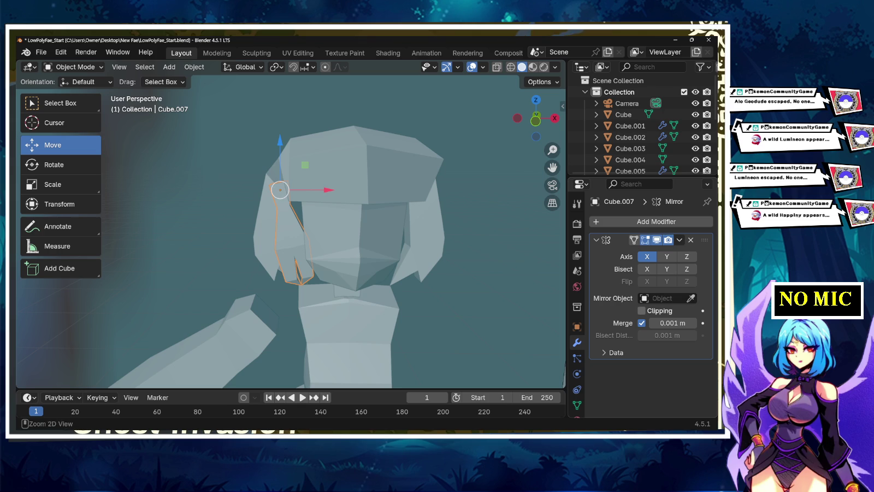
left_click_drag(672, 323, 656, 323)
key("g")
key("x")
key("Escape")
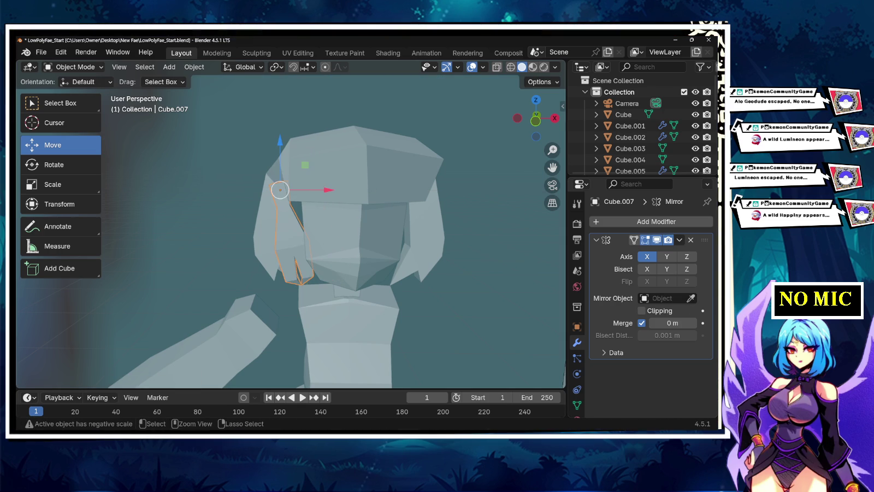
Step: Select hair strand Cube.007, frame it with Numpad ., and orbit around it
left_click(355, 257)
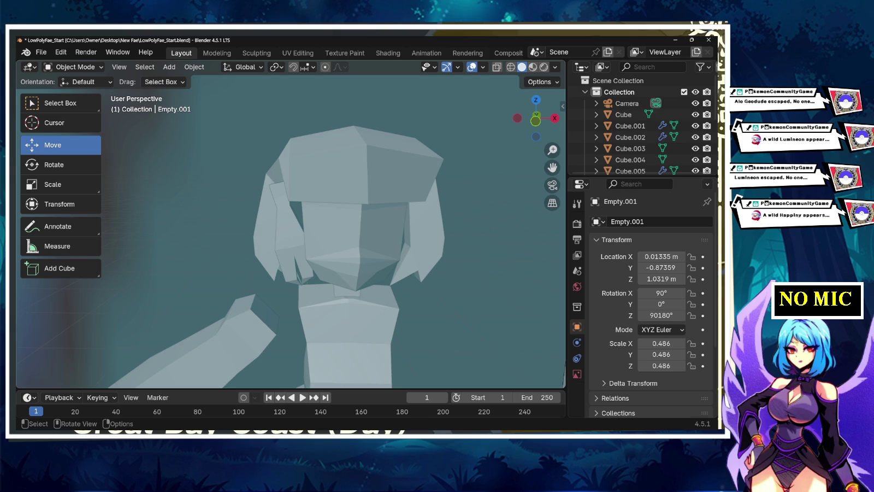
left_click(626, 103)
left_click(630, 171, "ctrl")
key("KP_Decimal")
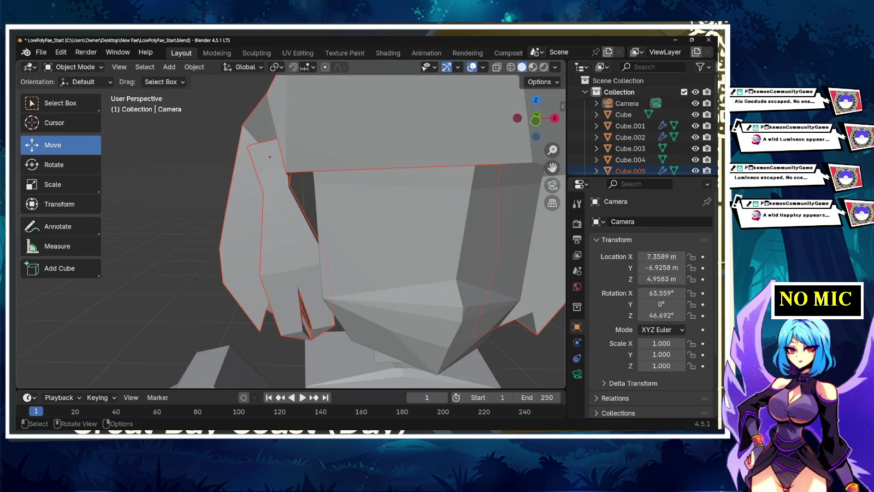
left_click(284, 229)
middle_click_drag(328, 230, 372, 229)
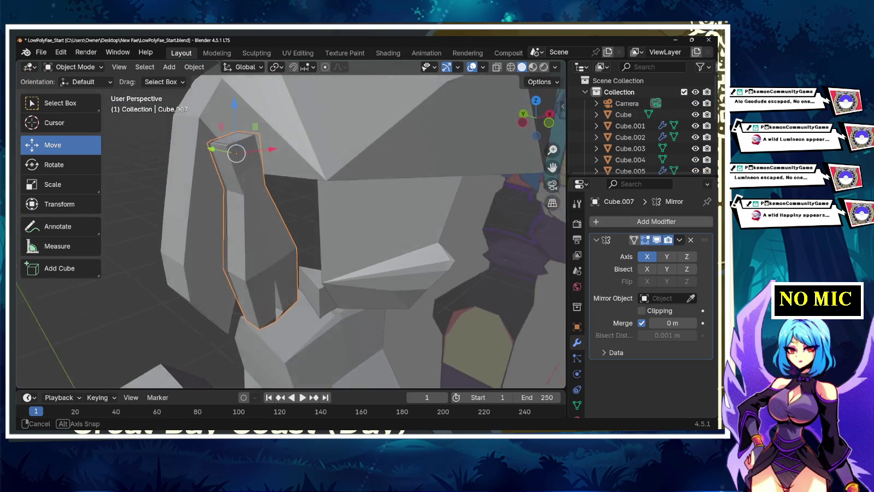
key("ctrl+z")
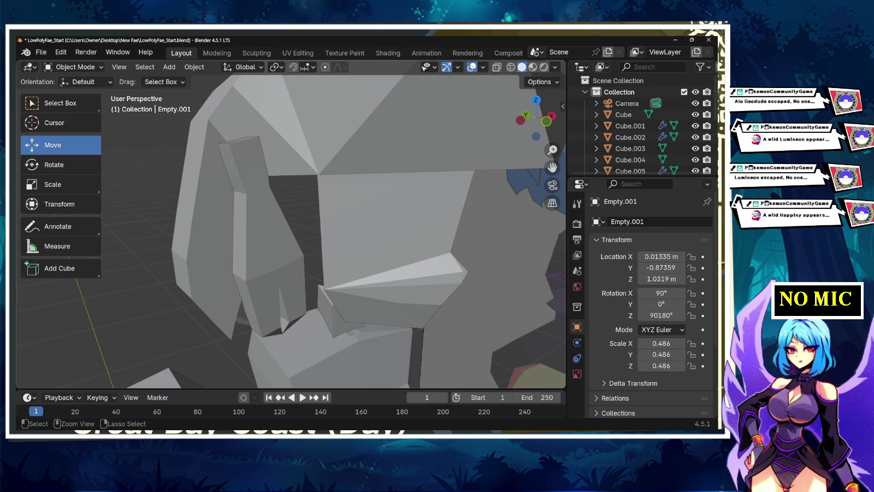
key("ctrl+shift+z")
middle_click_drag(327, 230, 382, 224)
Step: Duplicate the side hair strand and place the copy on the opposite side of the face
right_click(240, 202)
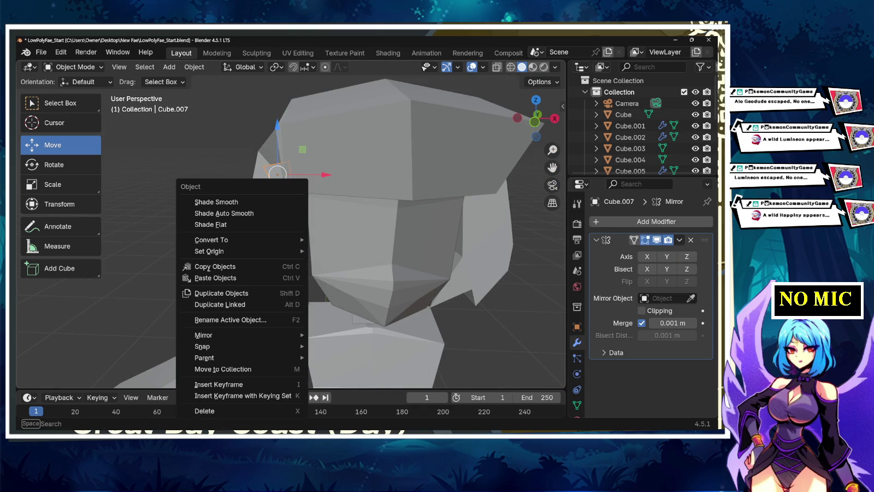
left_click(222, 293)
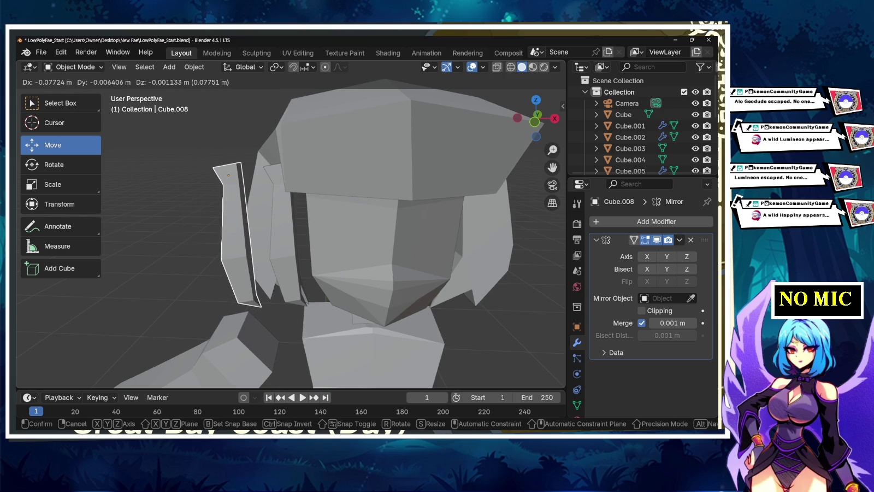
key("x")
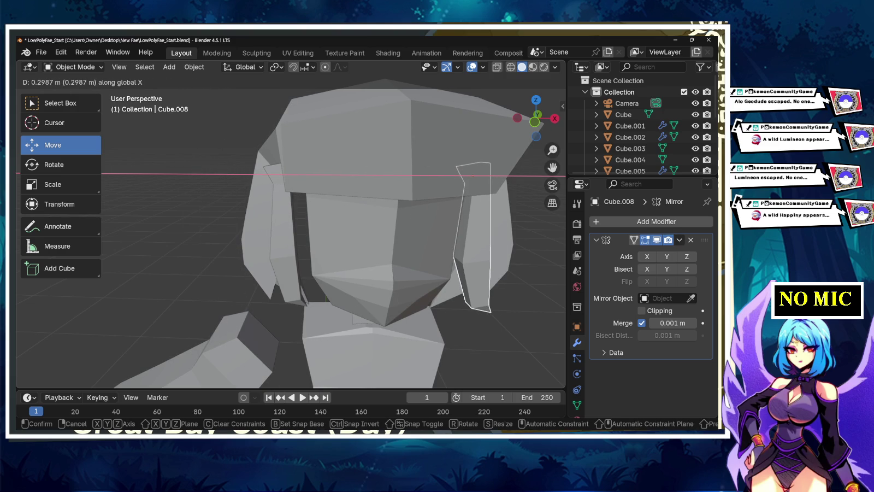
left_click(464, 301)
type("r")
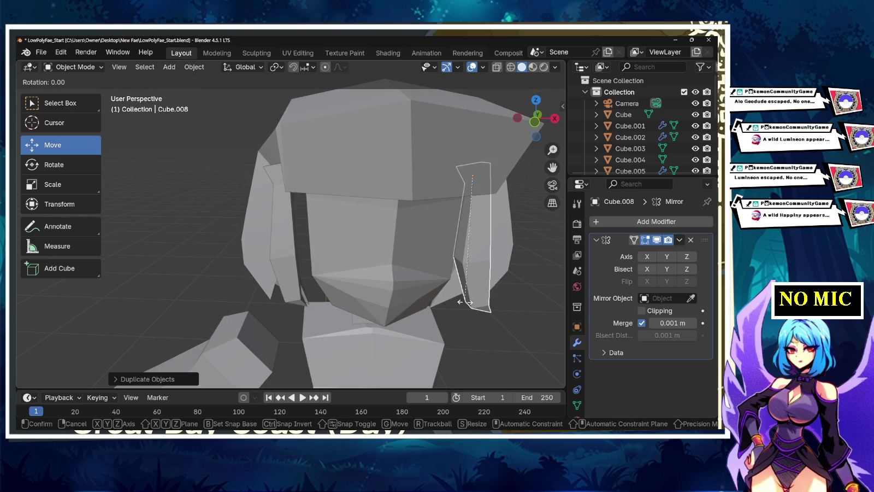
type("180")
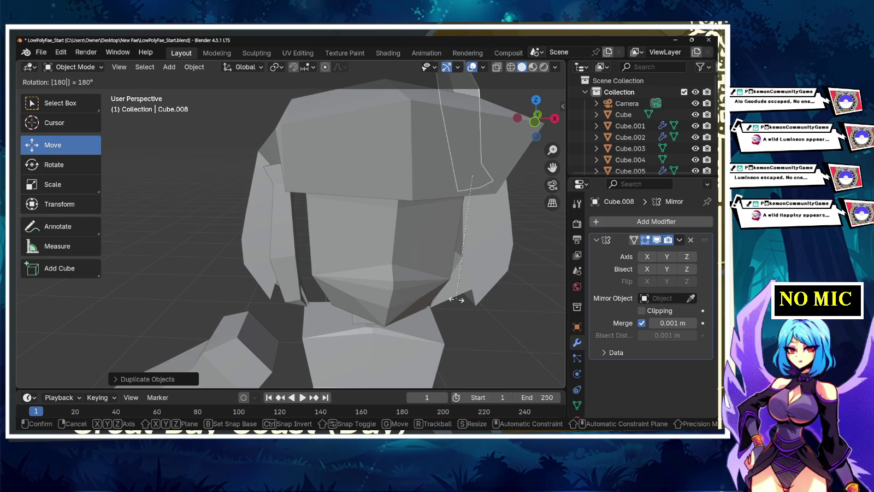
key("Escape")
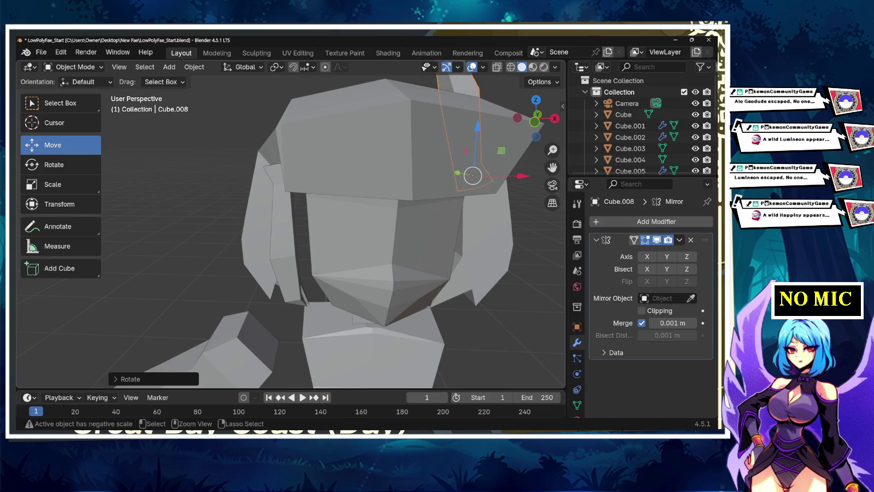
Step: Rotate the copied strand 180° about the Z axis
key("r")
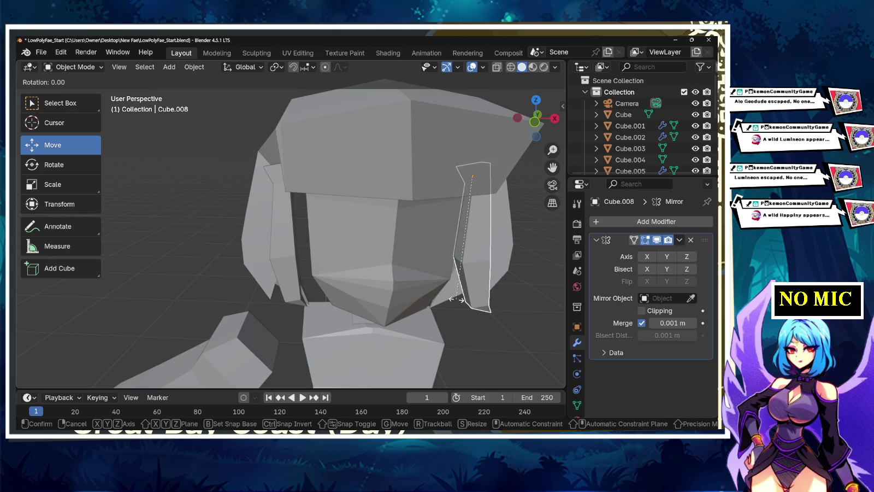
key("x")
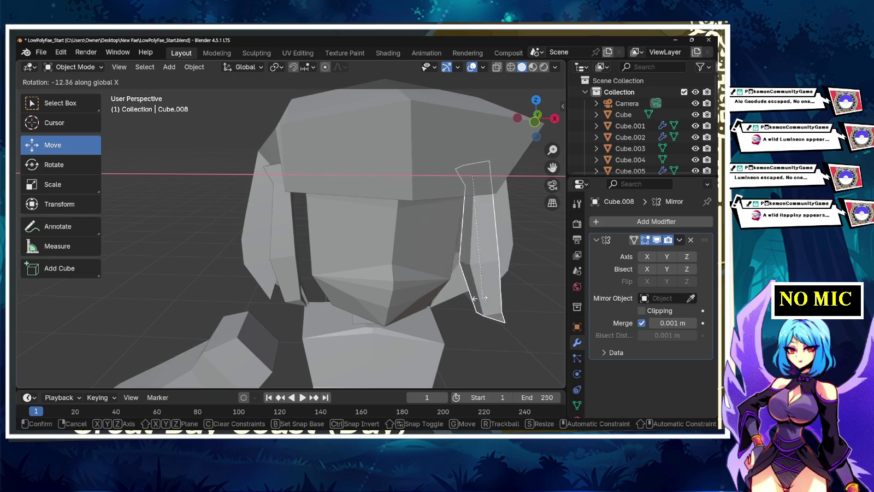
key("y")
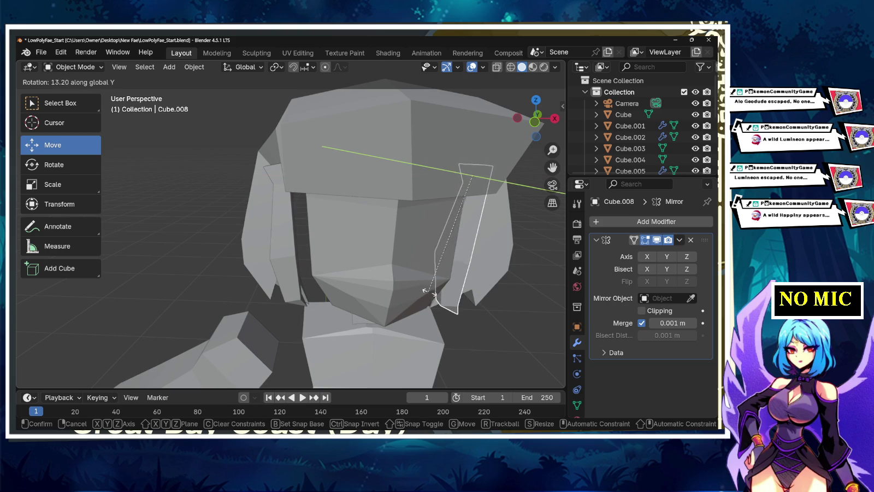
key("z")
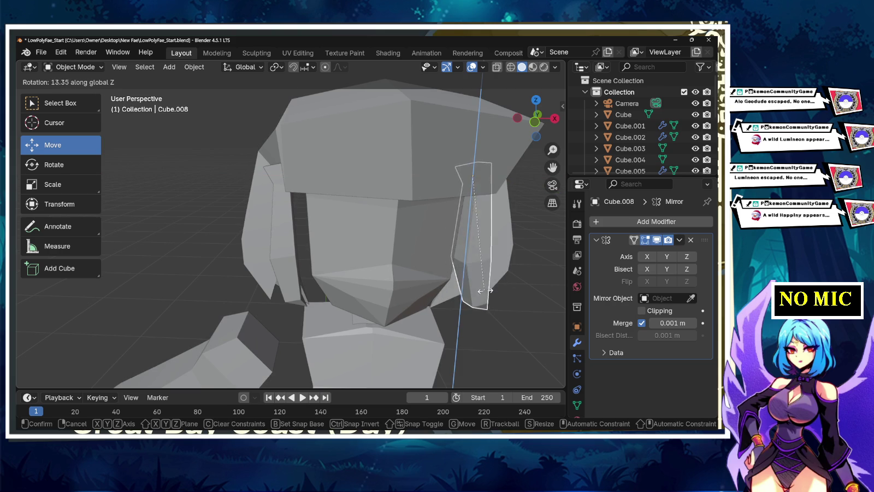
type("18")
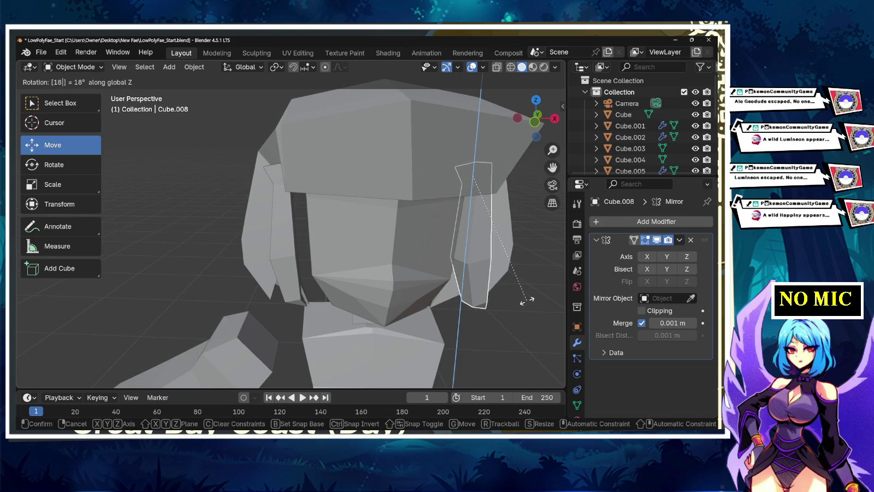
type("0")
key("Return")
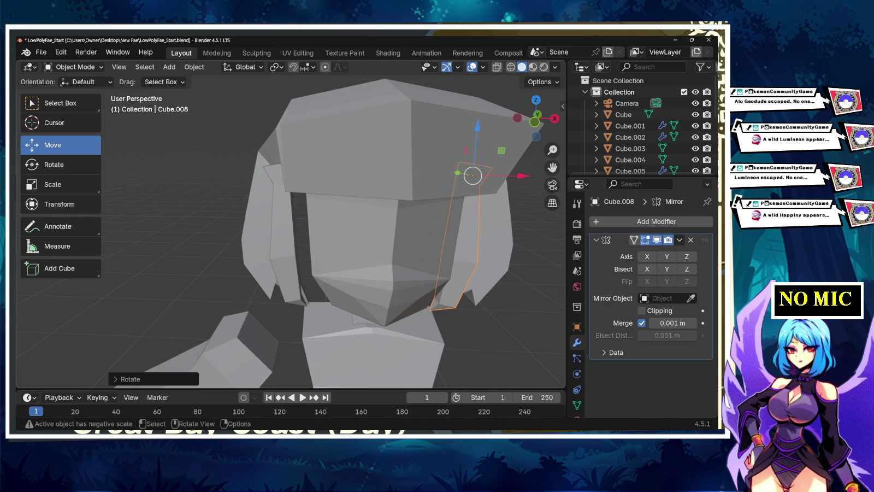
middle_click_drag(328, 229, 361, 229)
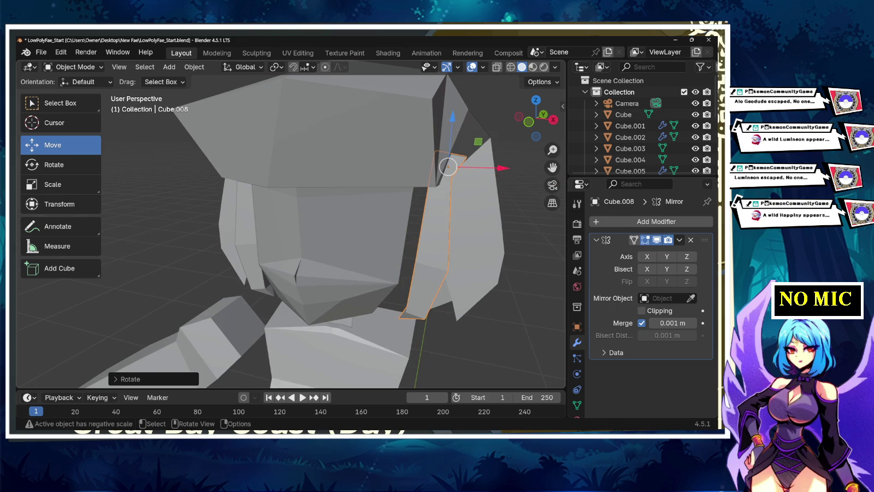
Step: Nudge the copy along X and Y and shift the original strand along Y, ending in front view
left_click_drag(500, 168, 514, 167)
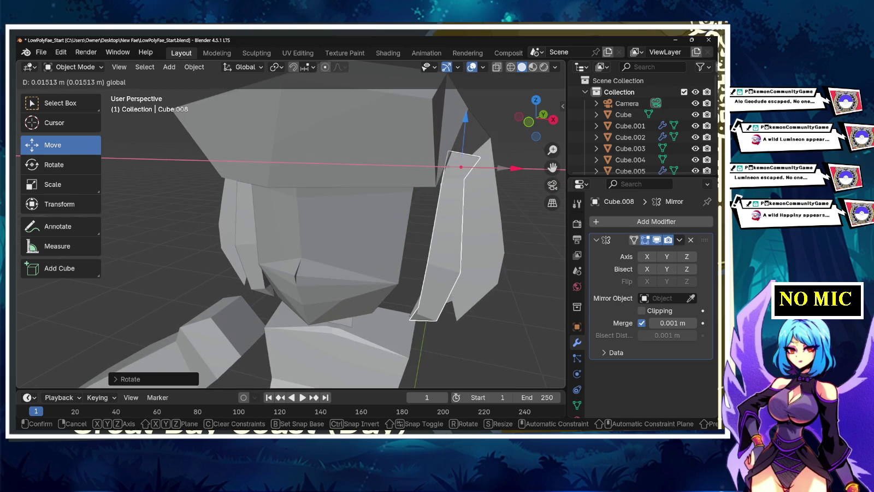
middle_click_drag(515, 168, 415, 174)
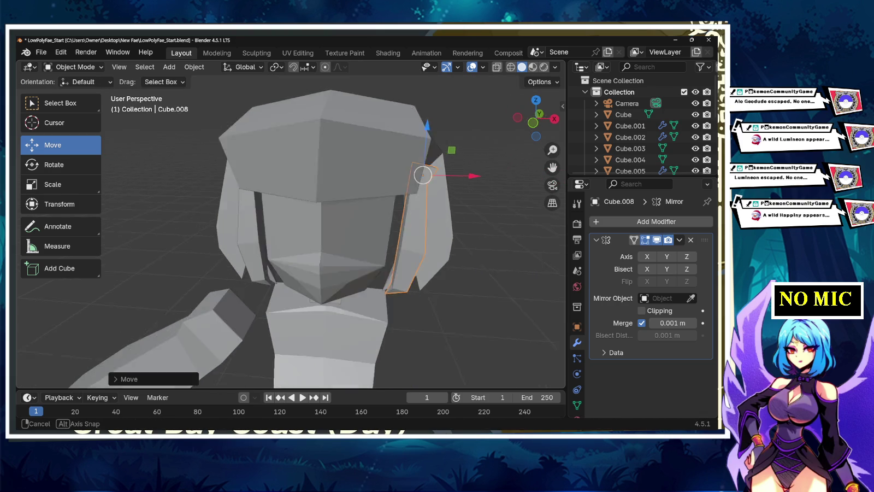
mouse_move(415, 174)
middle_mouse_down()
mouse_move(432, 173)
mouse_move(297, 205)
mouse_move(323, 230)
mouse_move(406, 169)
middle_mouse_up()
left_click(322, 229)
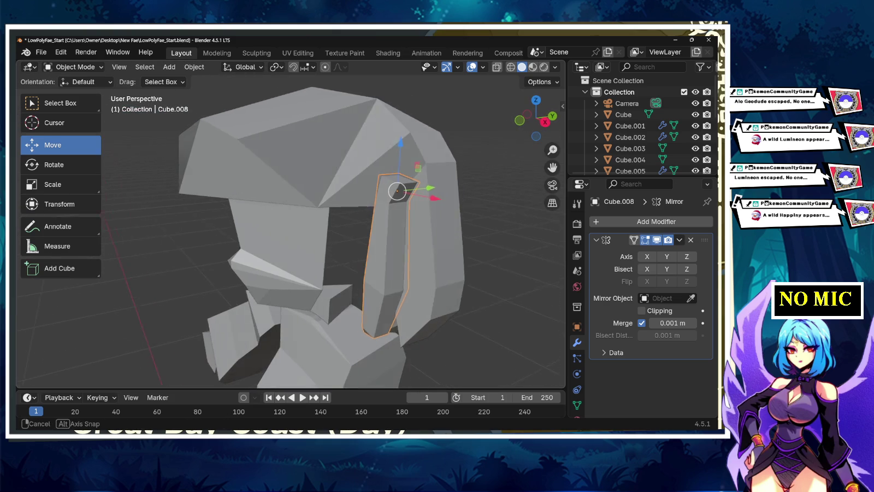
left_click_drag(423, 189, 408, 188)
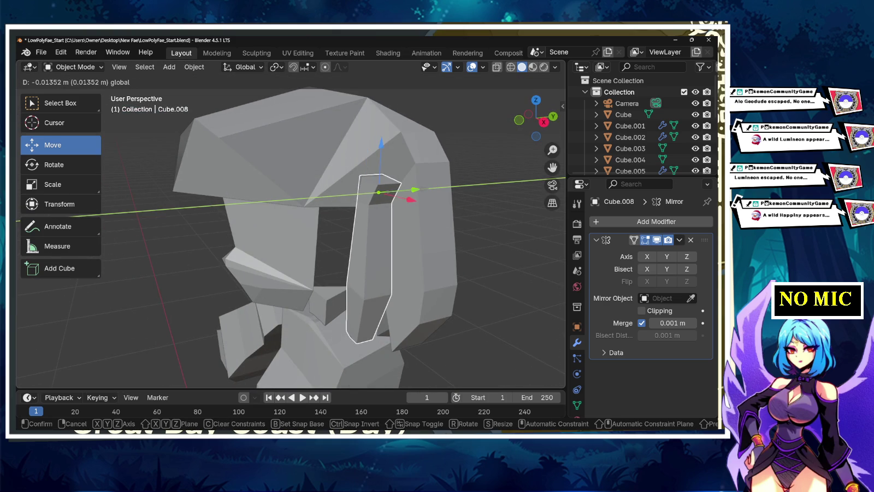
mouse_move(407, 189)
middle_mouse_down()
mouse_move(383, 166)
mouse_move(306, 180)
middle_mouse_up()
left_click(268, 230)
left_click_drag(226, 181, 241, 182)
middle_click_drag(242, 182, 271, 203)
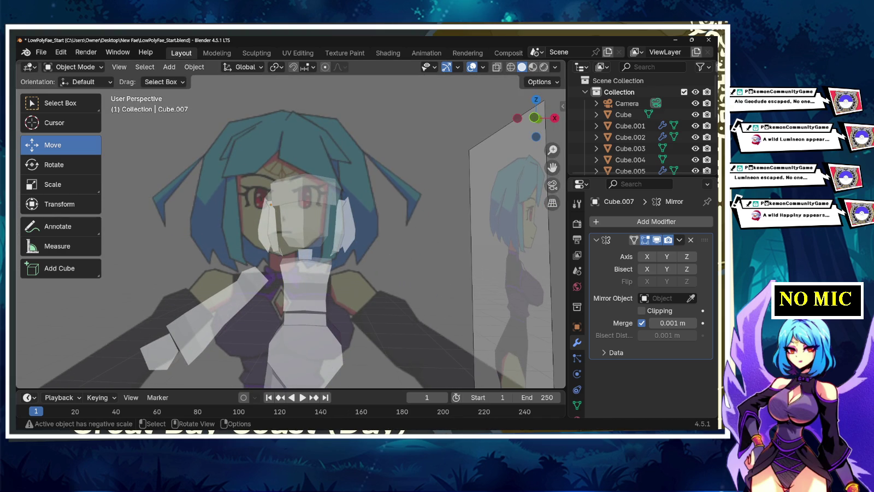
key("KP_1")
Step: Lower the left hair strand along Z, shift it slightly right and tilt it slightly
scroll(269, 204, "up", 3)
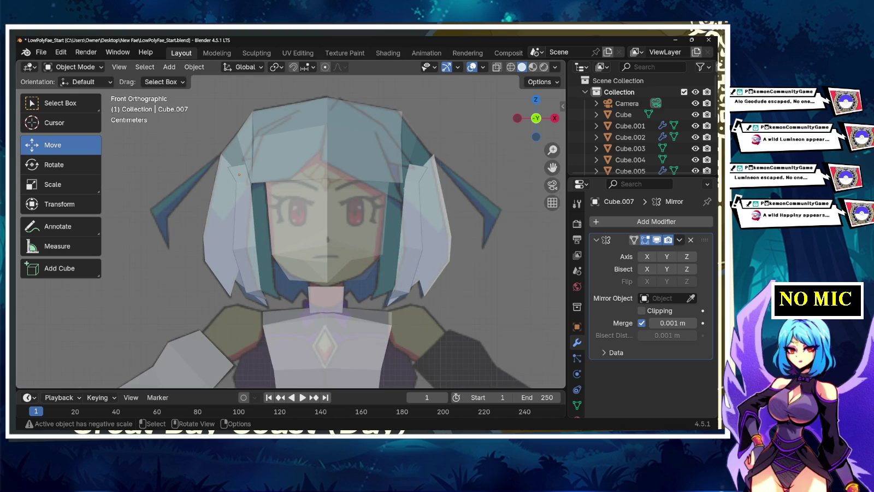
left_click(269, 204)
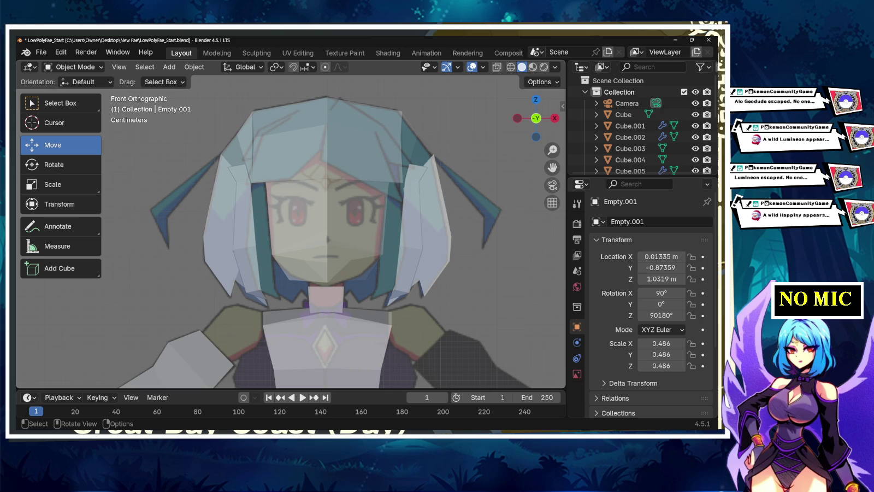
left_click(270, 204)
left_click(269, 203)
left_click(270, 203)
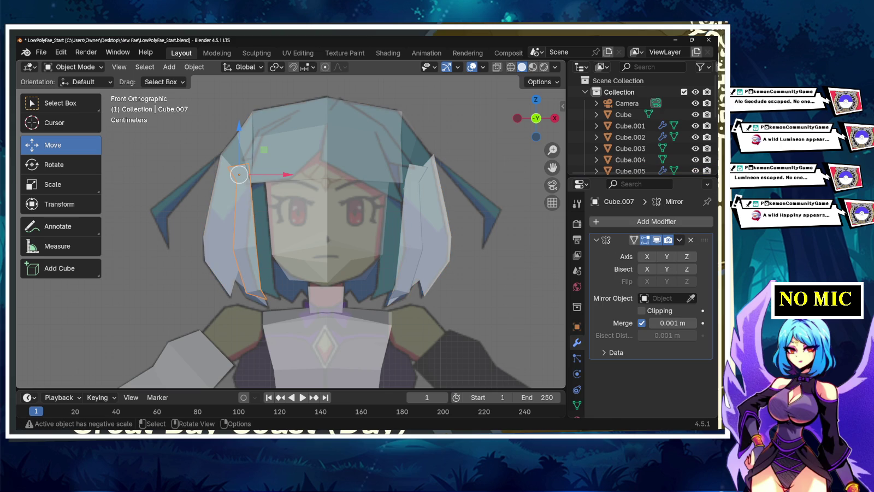
left_click_drag(239, 127, 239, 147)
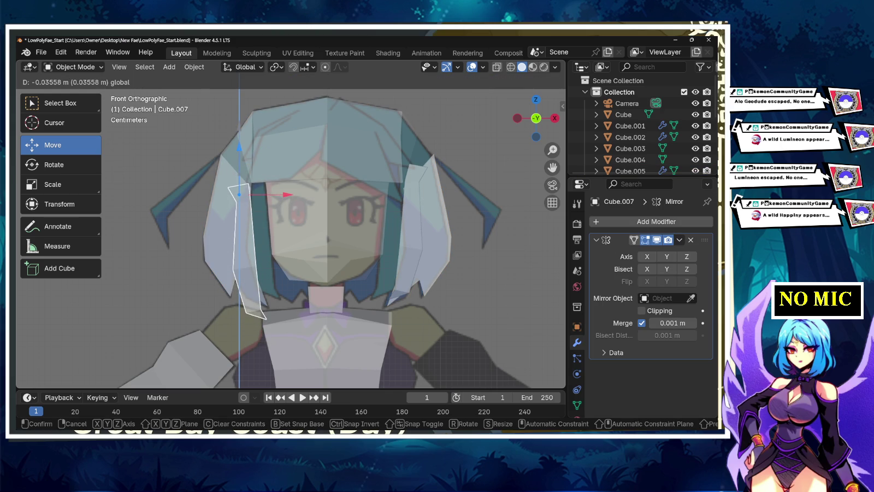
left_click_drag(239, 148, 239, 148)
left_click_drag(238, 193, 255, 192)
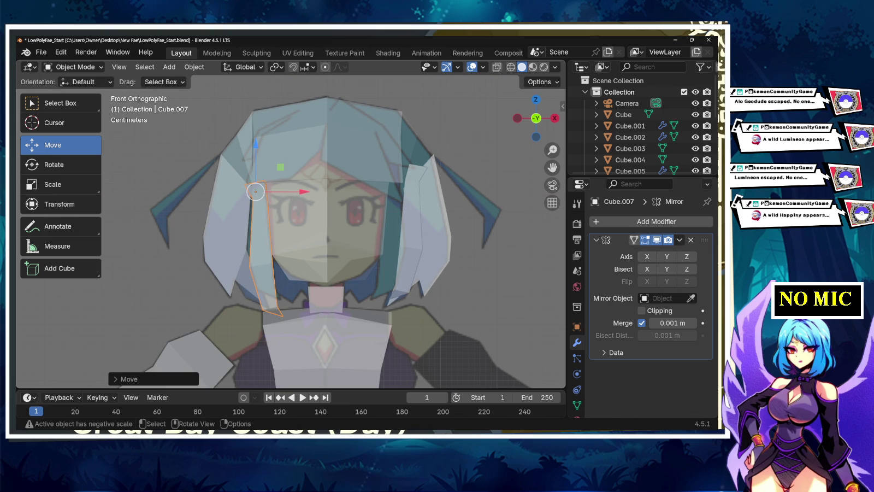
key("w")
key("r")
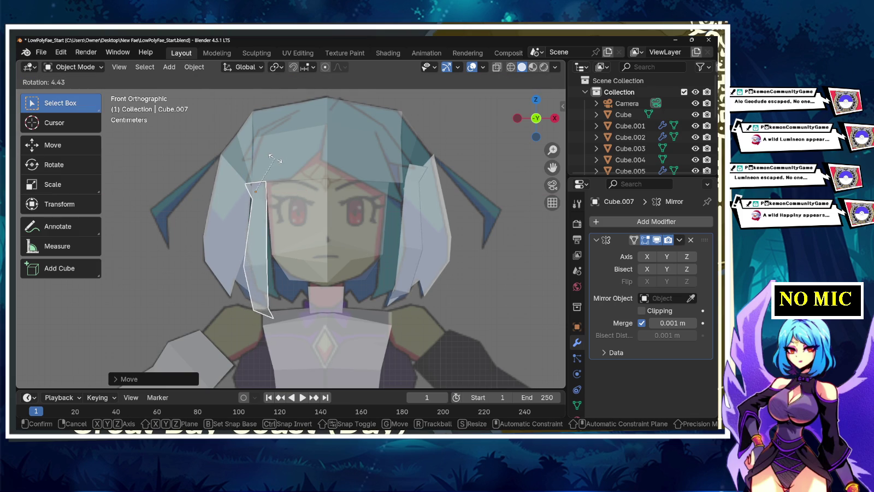
key("Return")
Step: Duplicate the side strand and slide the copy along X to fit the reference hair
key("shift+d")
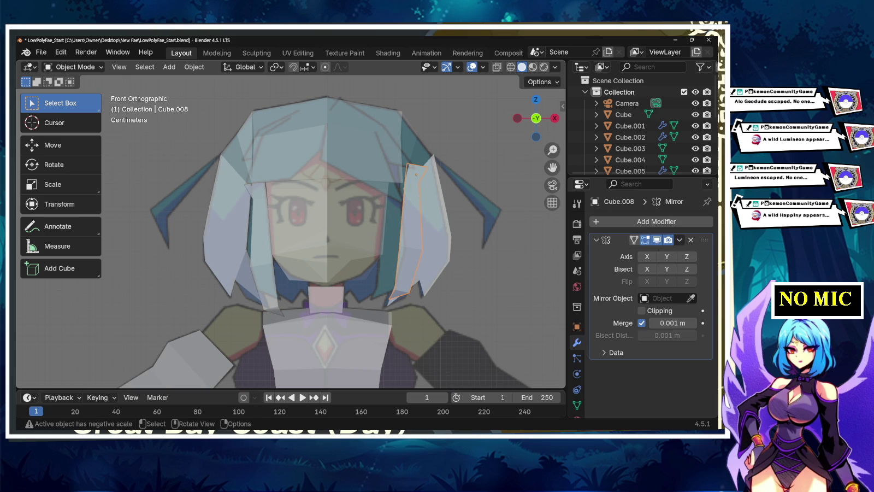
key("w")
left_click_drag(60, 103, 61, 151)
left_click(55, 145)
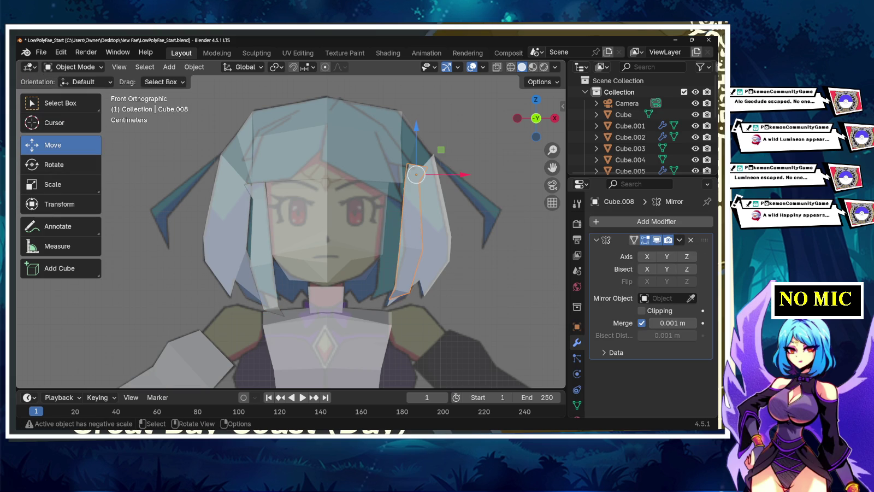
left_click_drag(463, 174, 487, 175)
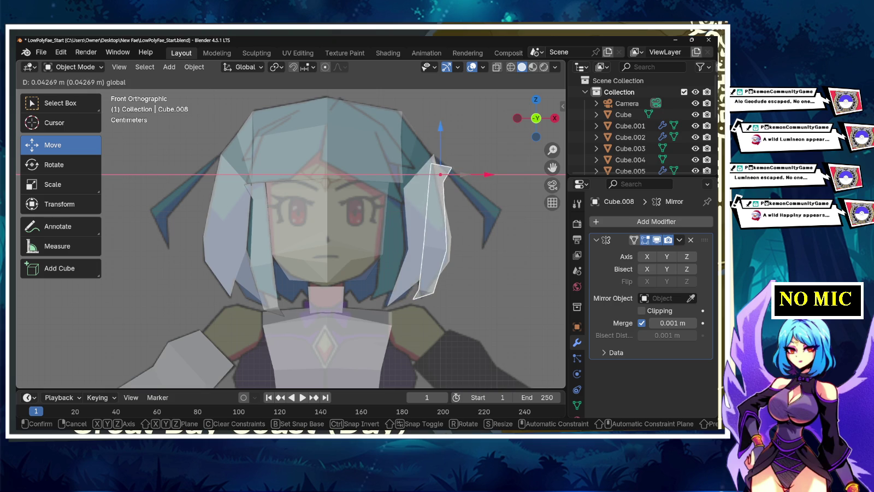
left_click_drag(487, 174, 396, 174)
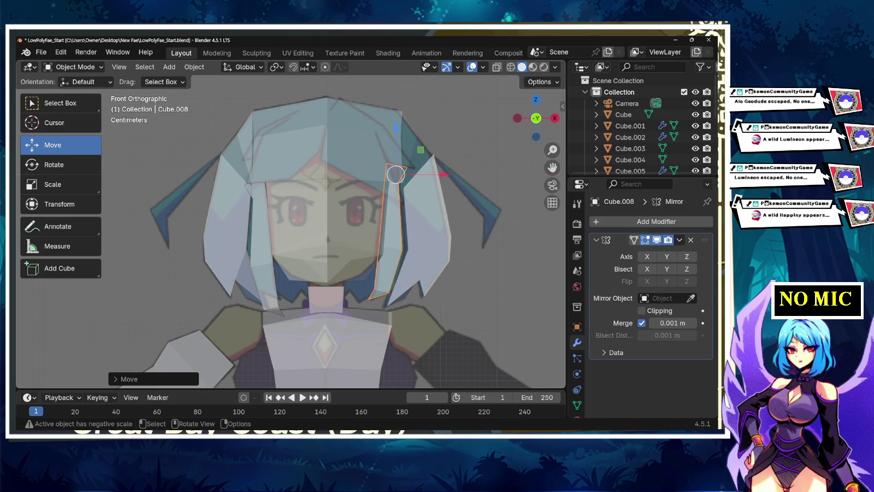
Step: Shorten the original side strand by scaling along Z, then check the figure from front and side
left_click(257, 193)
left_click(257, 192)
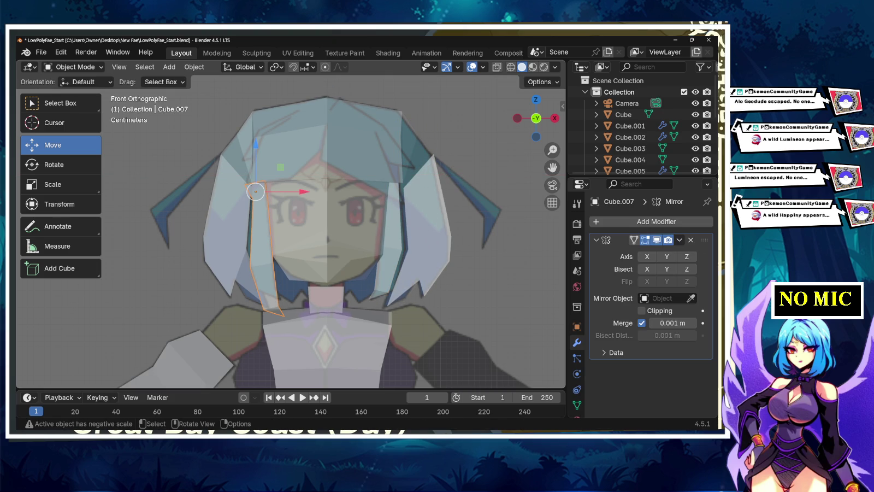
key("s")
key("x")
key("z")
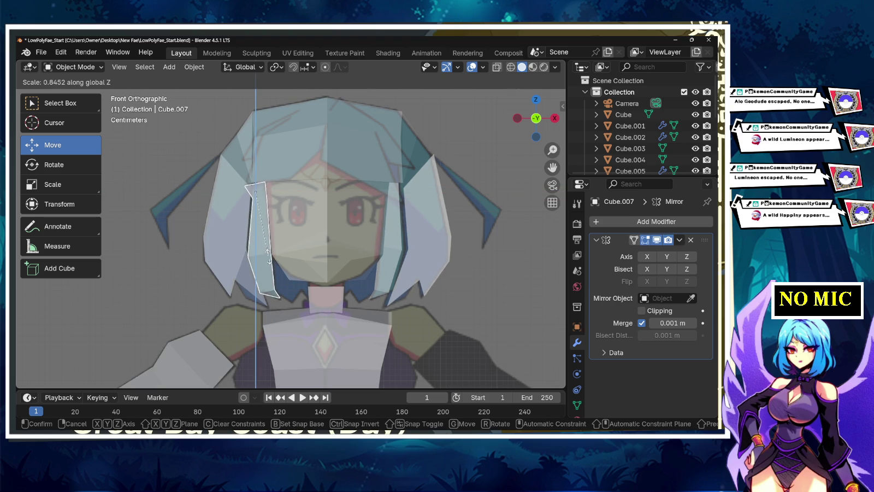
left_click(266, 257)
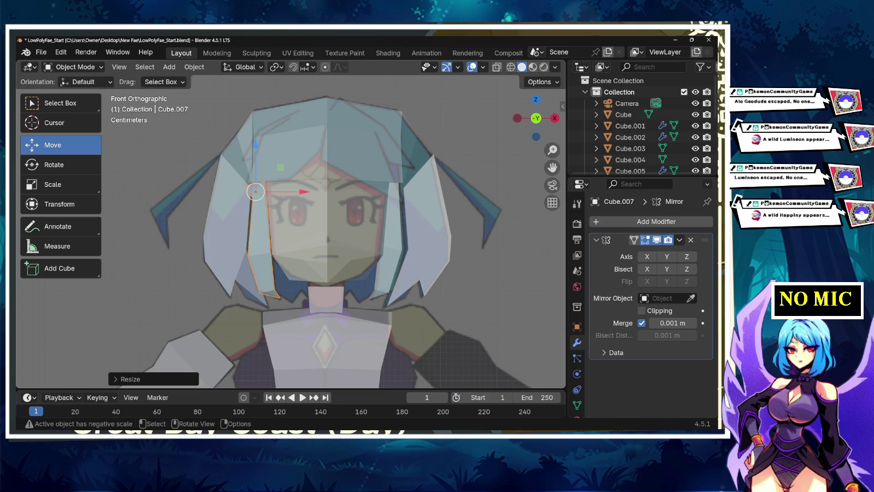
left_click(255, 191)
middle_click_drag(290, 230, 328, 218)
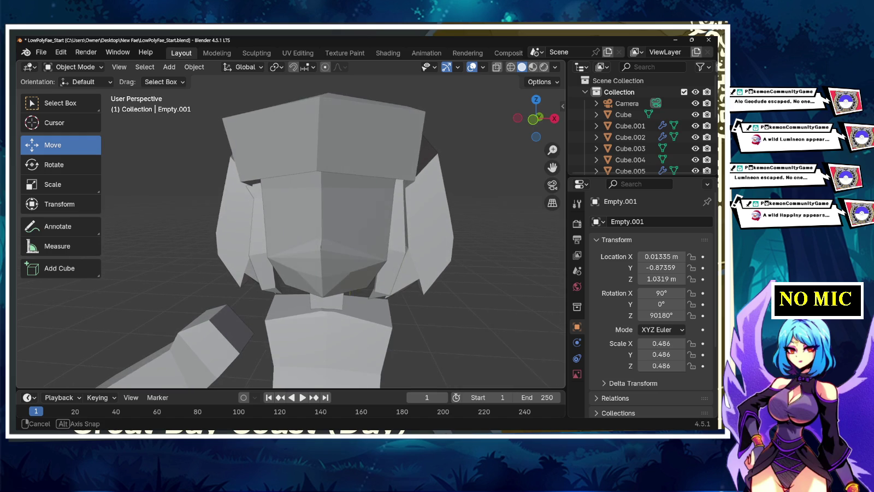
left_click(530, 119)
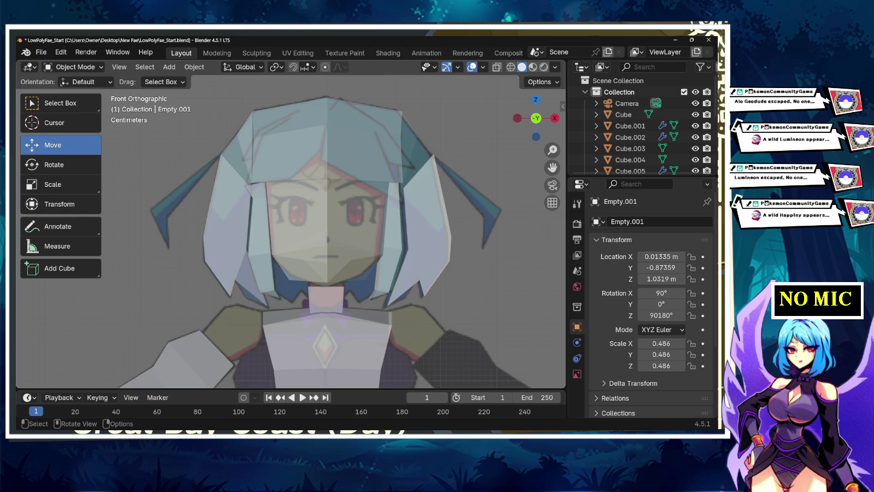
scroll(290, 235, "down", 2)
mouse_move(290, 234)
middle_mouse_down()
mouse_move(338, 230)
mouse_move(219, 235)
mouse_move(262, 241)
mouse_move(262, 208)
middle_mouse_up()
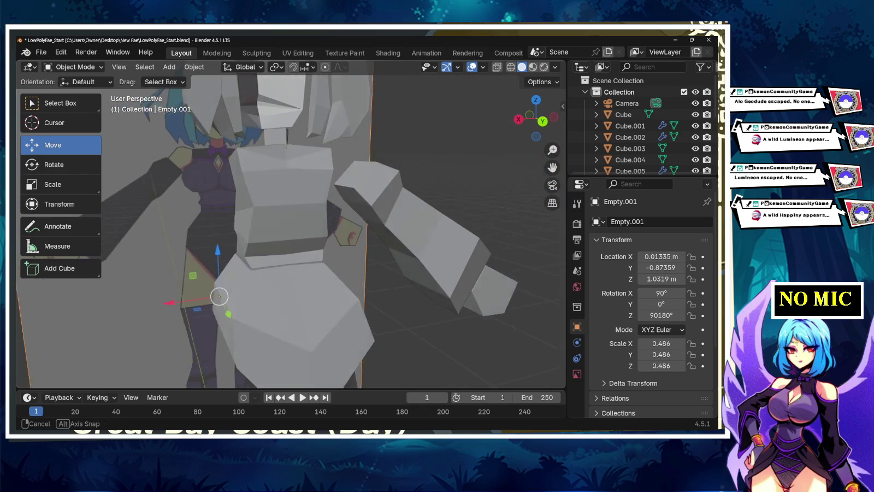
middle_click_drag(262, 208, 262, 262, "ctrl")
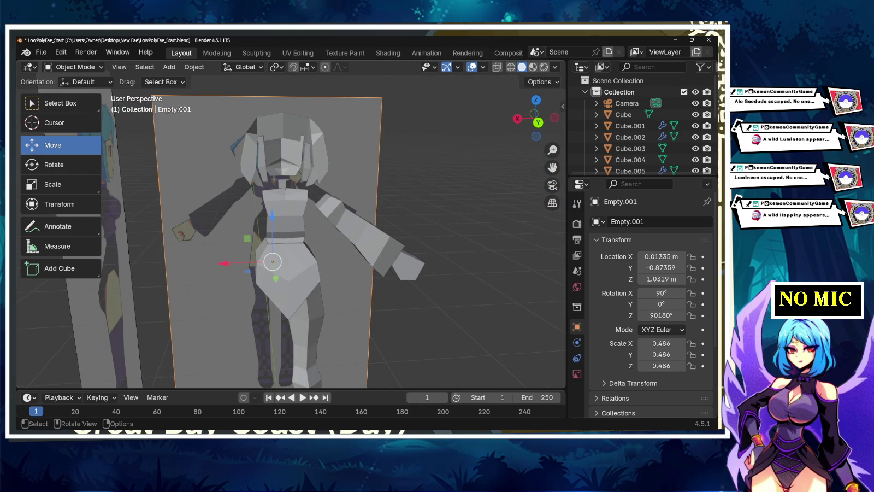
Step: Duplicate the right arm and hand and slide the copy along X
left_click(361, 229)
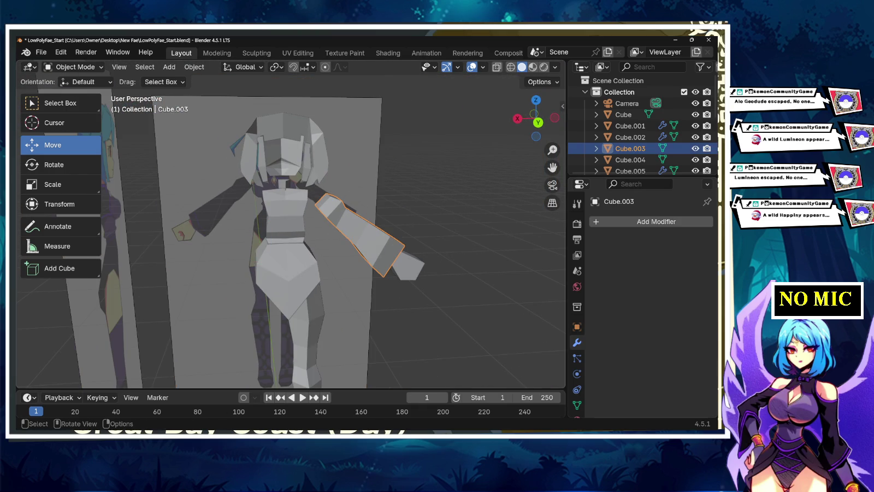
left_click(407, 268, "shift")
right_click(348, 241)
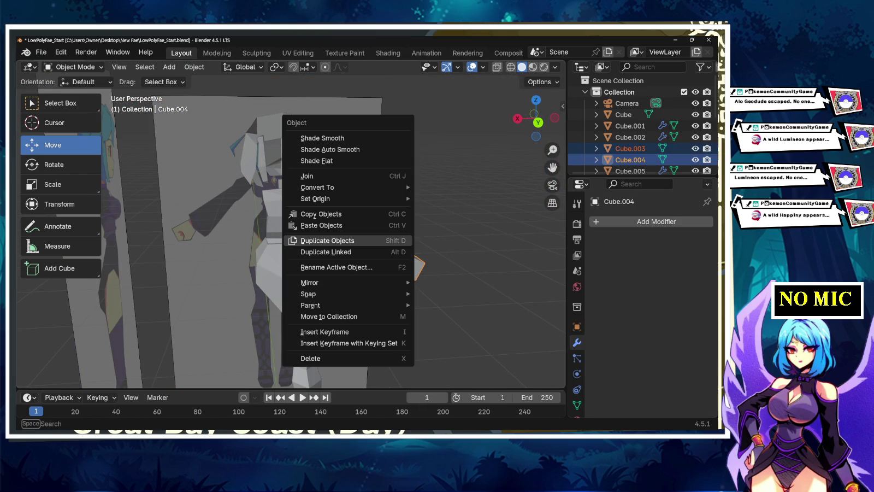
left_click(327, 240)
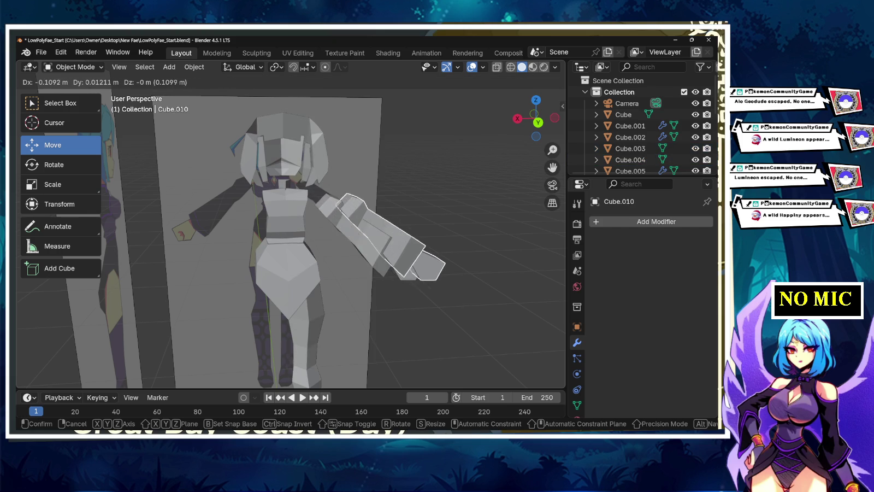
key("x")
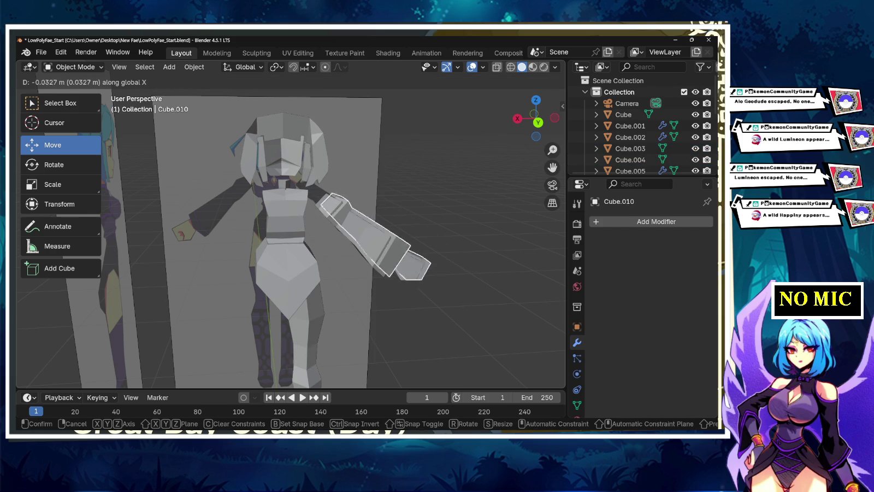
key("Return")
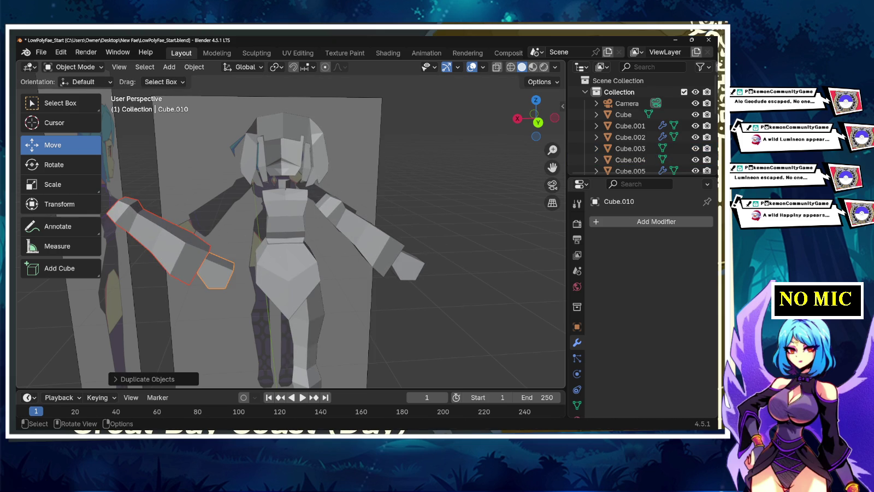
Step: Flip the copied arm 180° about Z and move it to the opposite side
key("r")
key("z")
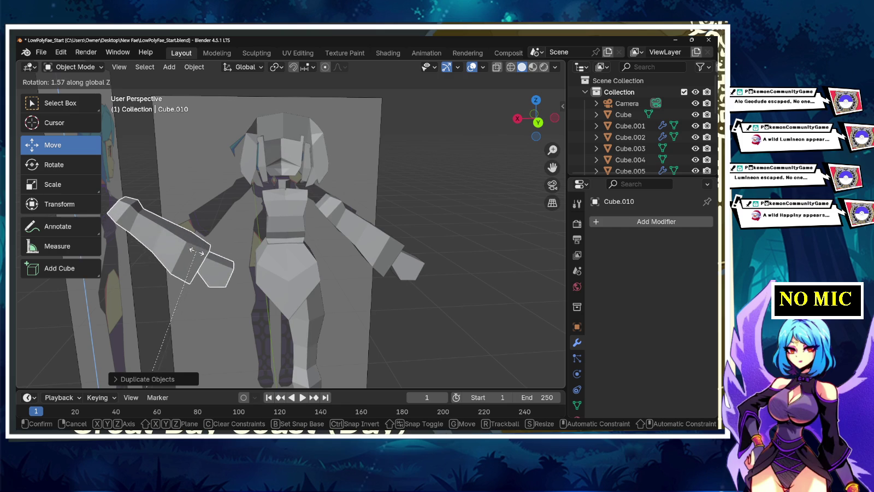
type("180")
key("Return")
key("g")
key("z")
key("x")
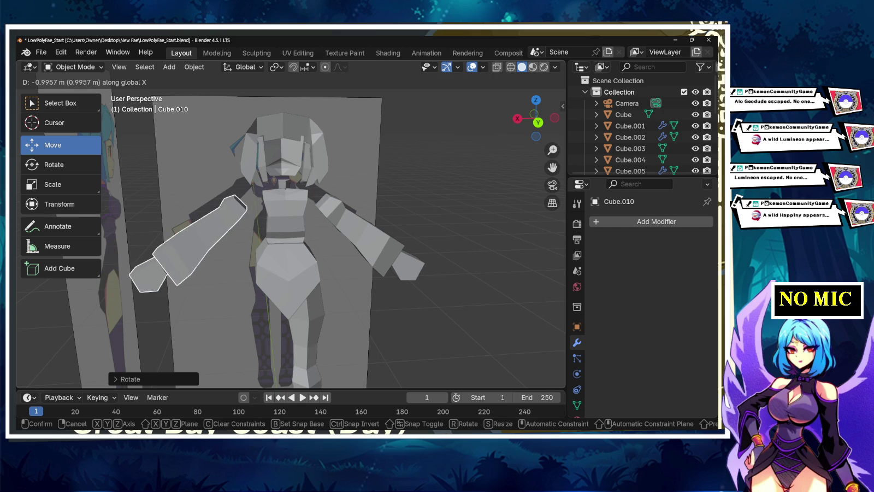
key("Return")
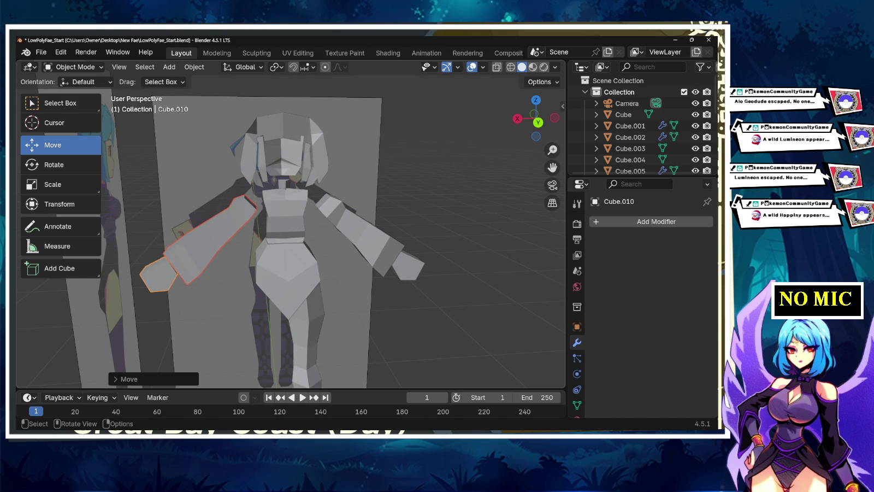
Step: In Back view, fine-tune the copied arm's height and sideways position along Z and X
left_click(538, 122)
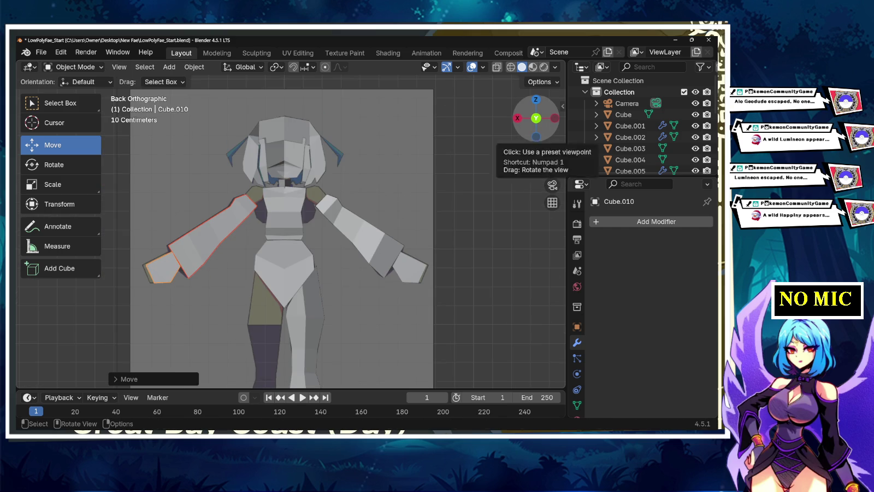
key("g")
key("z")
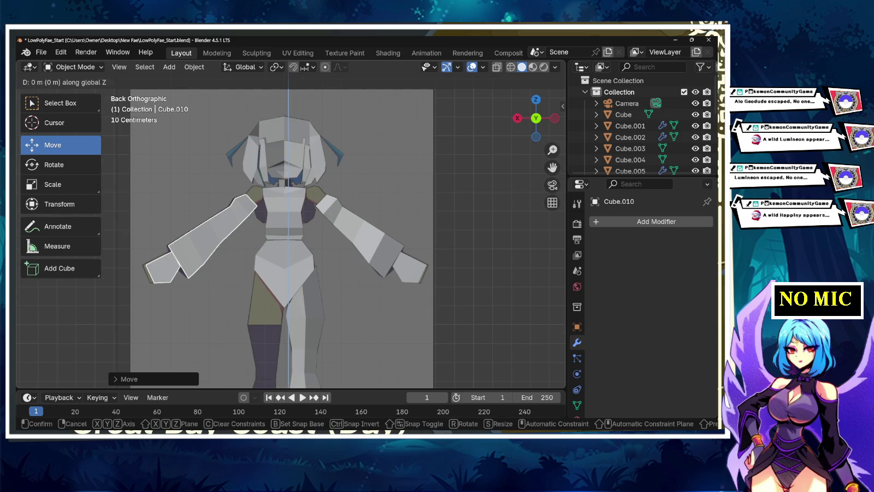
key("Escape")
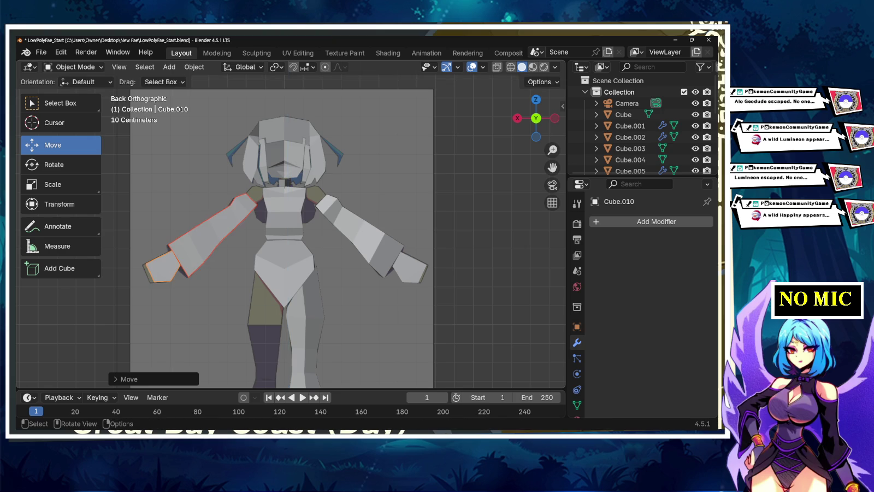
key("g")
key("x")
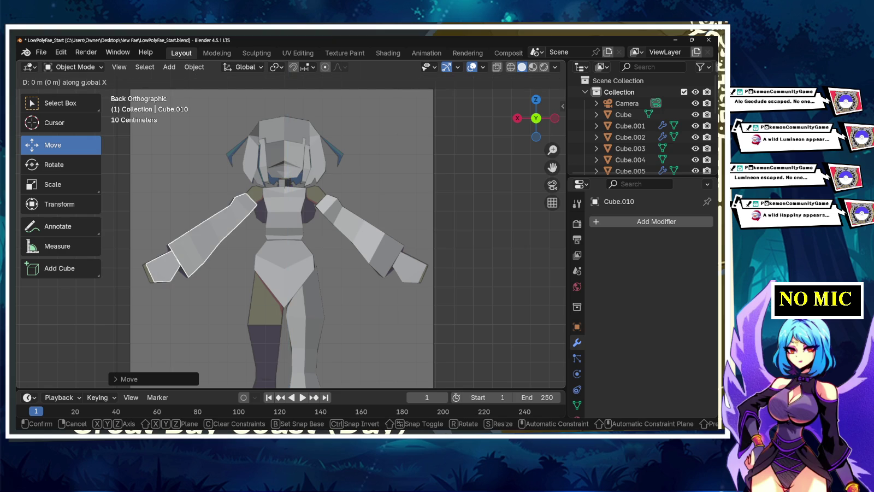
key("Escape")
key("g")
key("z")
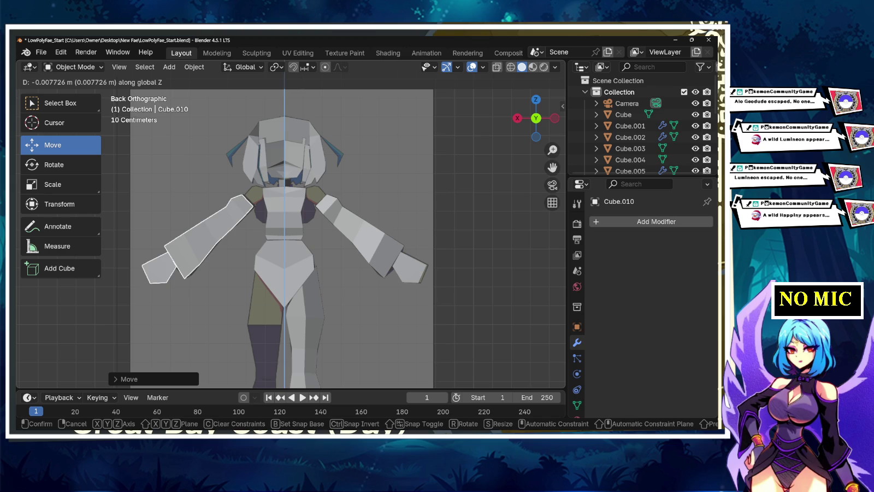
key("Return")
key("g")
key("z")
key("Return")
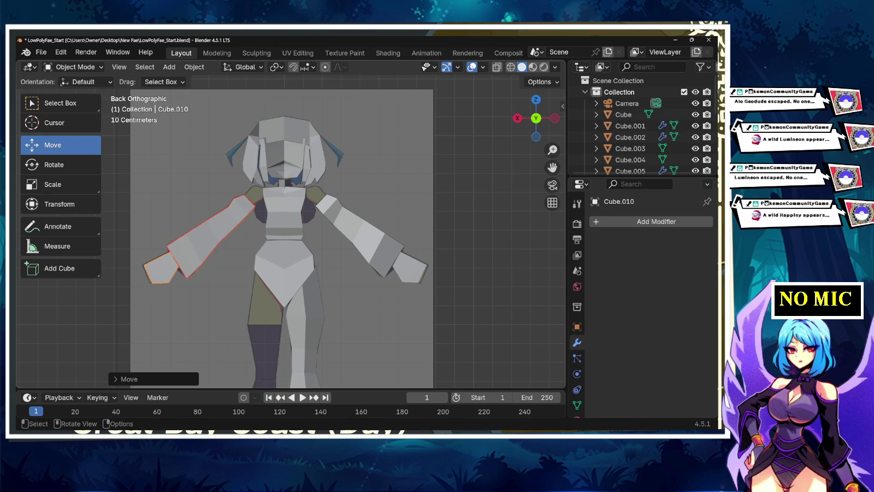
left_click(306, 338)
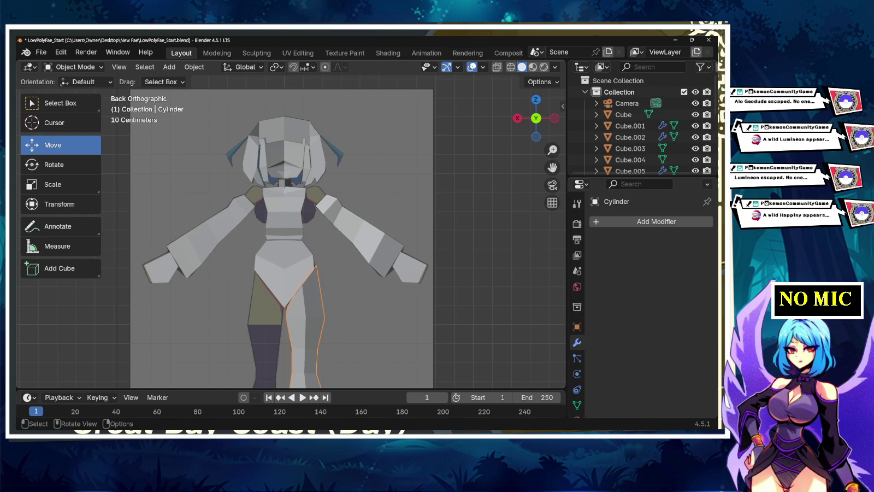
Step: Duplicate the leg cylinder and rotate the copy 180° around the Z axis
right_click(240, 299)
left_click(241, 299)
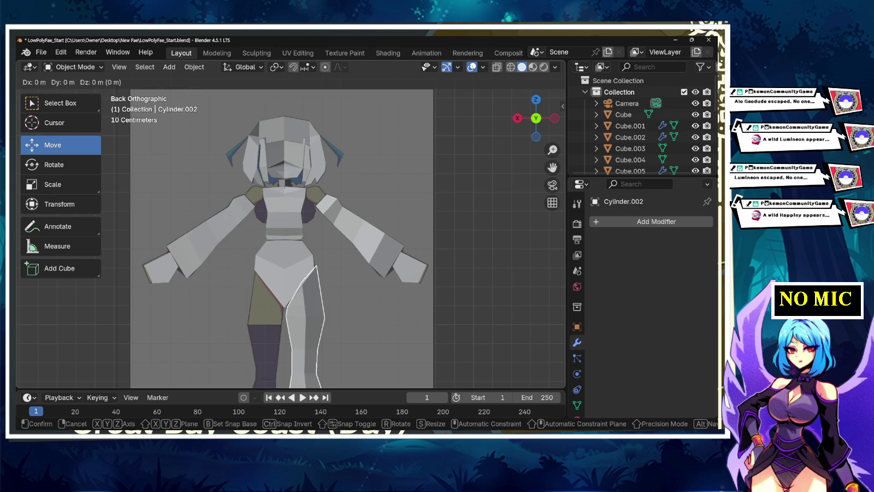
key("Escape")
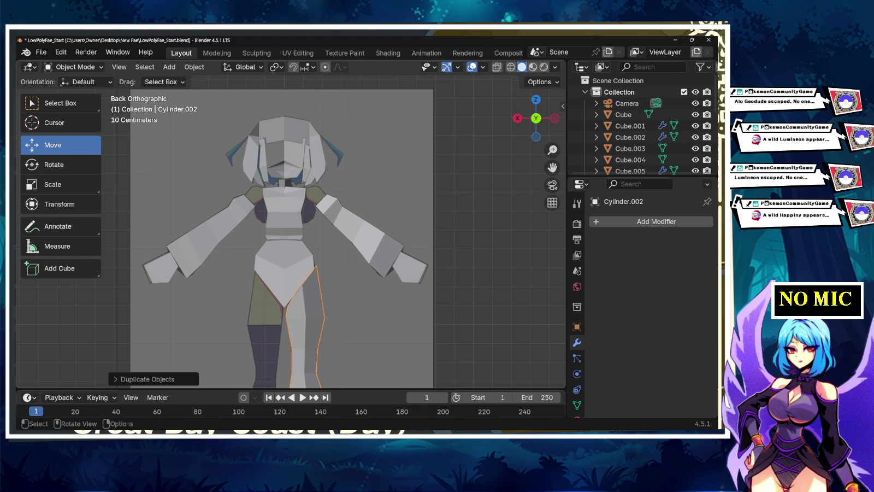
key("r")
key("z")
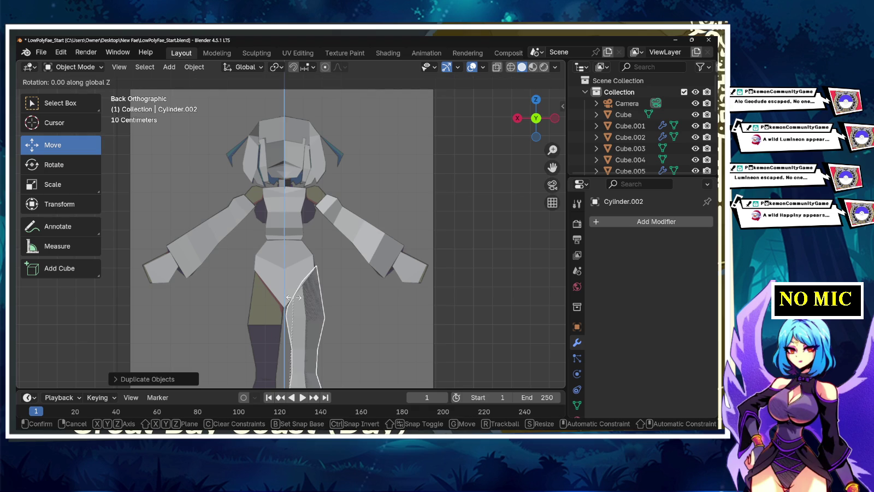
type("180")
key("Return")
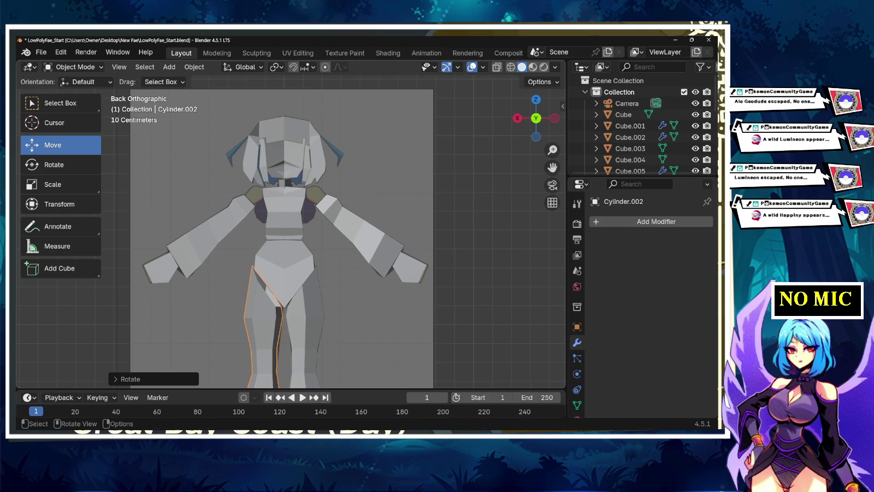
Step: Move the flipped copy, Cylinder.002, beside the original as the second leg
middle_click_drag(279, 273, 279, 110, "shift")
scroll(278, 230, "up", 2)
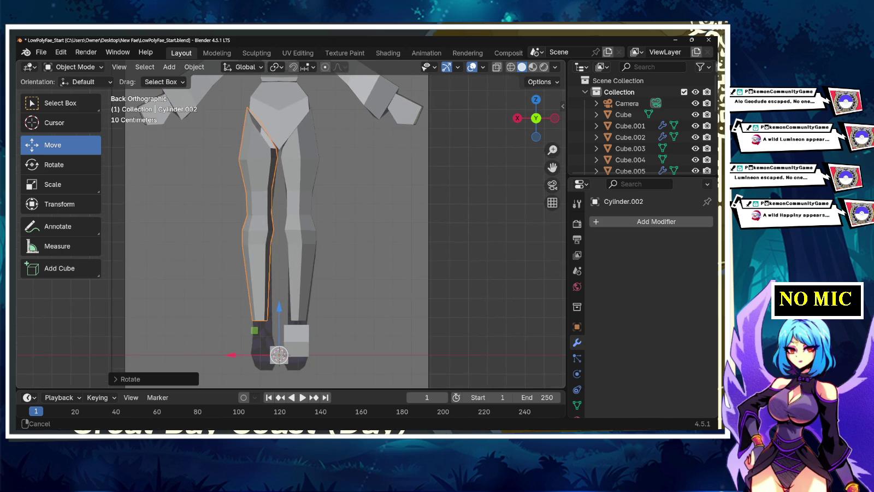
key("g")
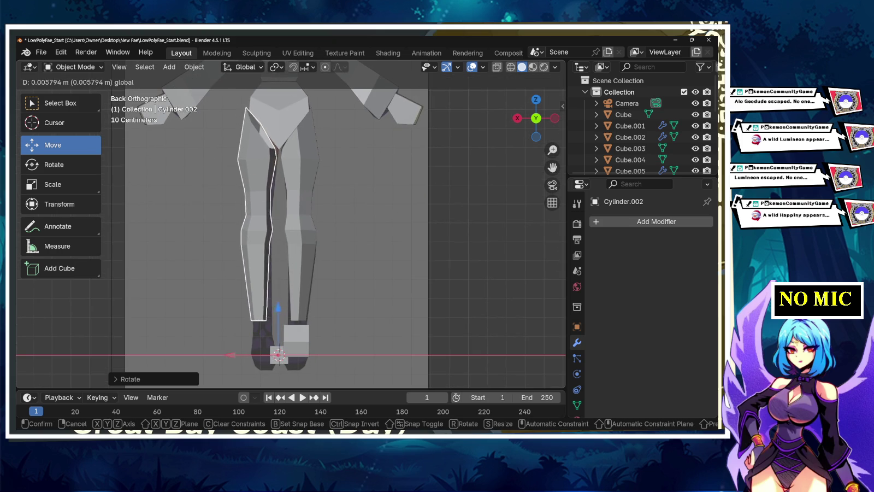
key("Return")
left_click(296, 341)
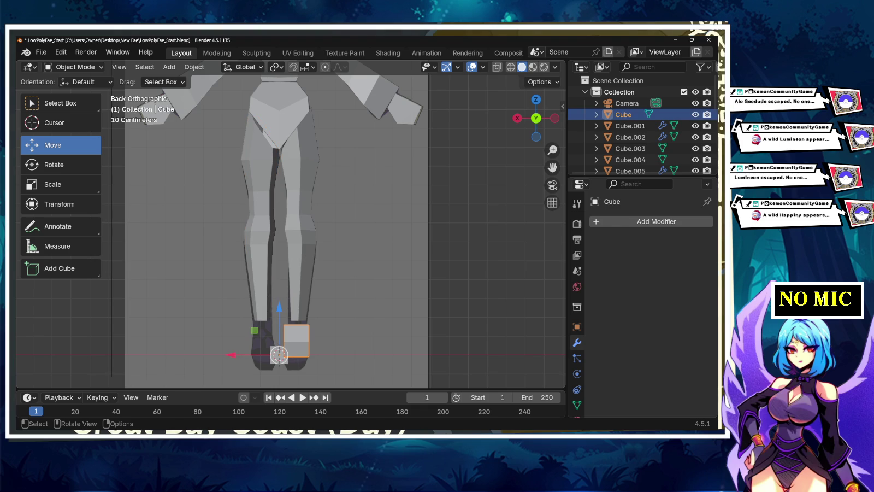
Step: Try duplicating and moving the foot cube, then undo the misplaced attempt
right_click(262, 307)
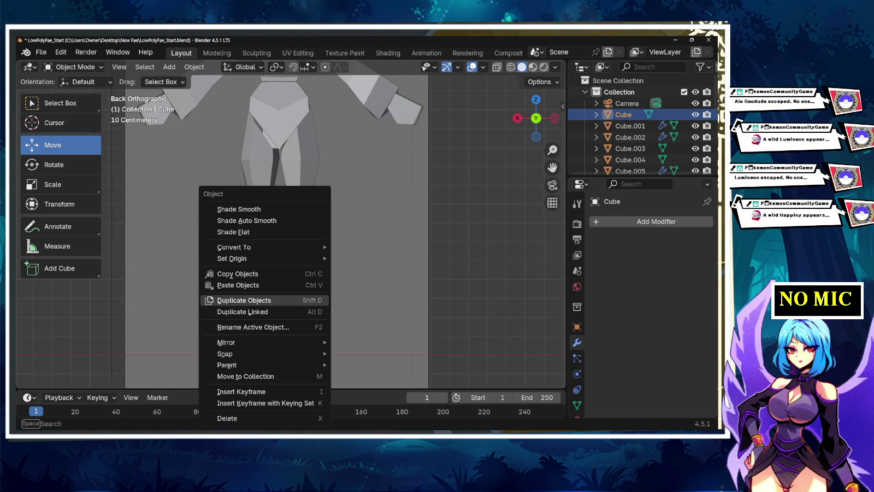
left_click(262, 299)
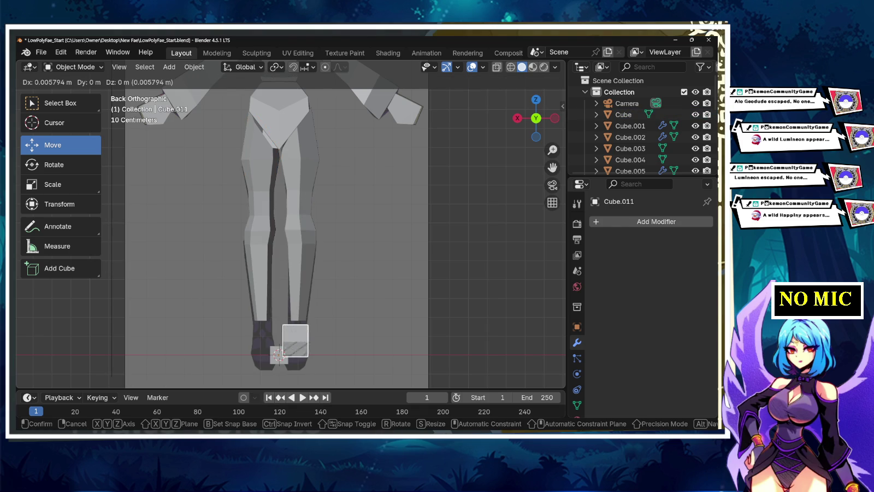
key("Return")
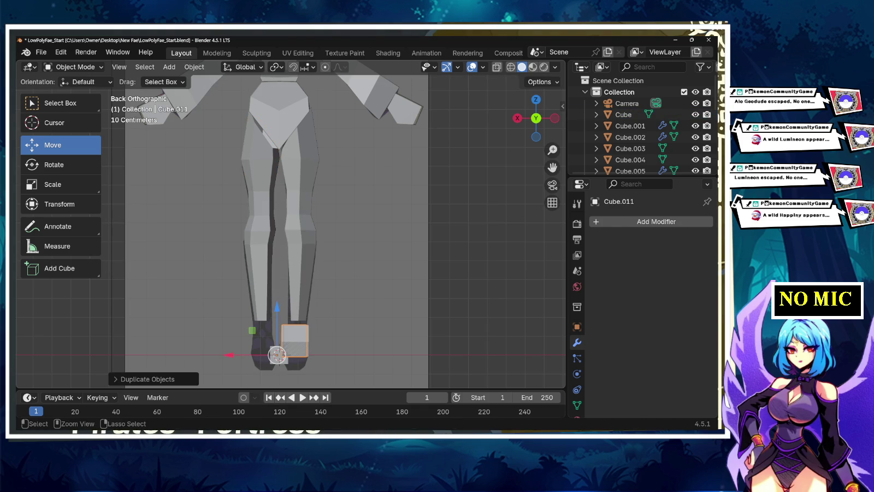
key("ctrl+z")
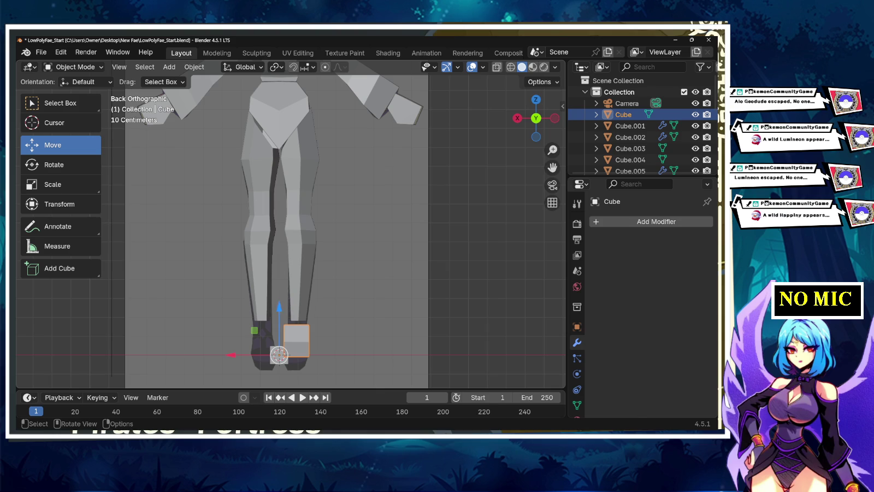
left_click(278, 355)
key("x")
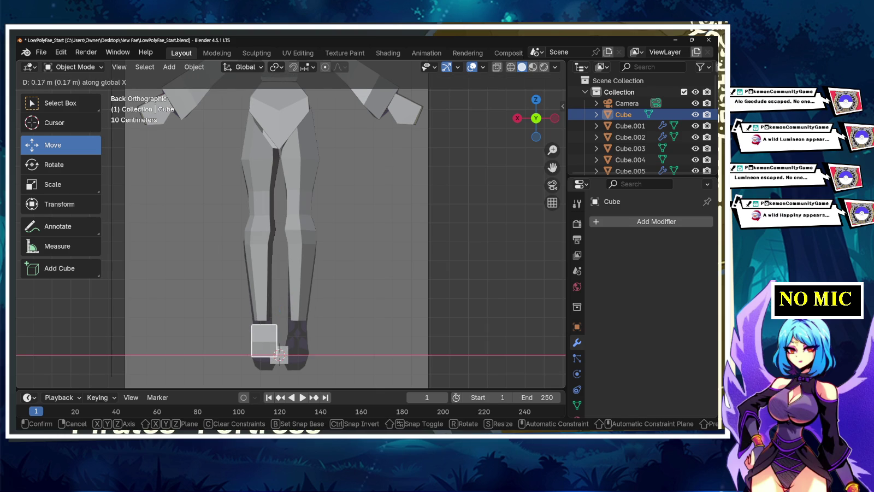
left_click(280, 355)
key("ctrl+z")
Step: Duplicate the foot cube and slide the copy along X under the second leg
right_click(279, 355)
left_click(246, 300)
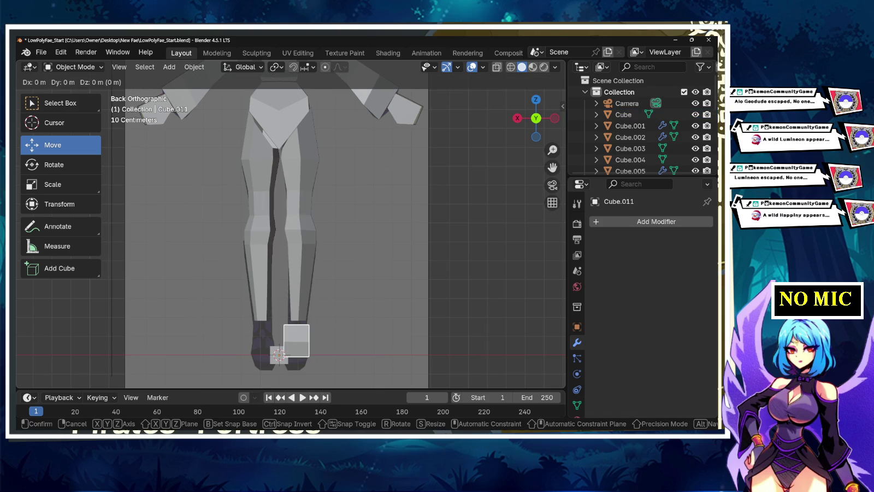
key("x")
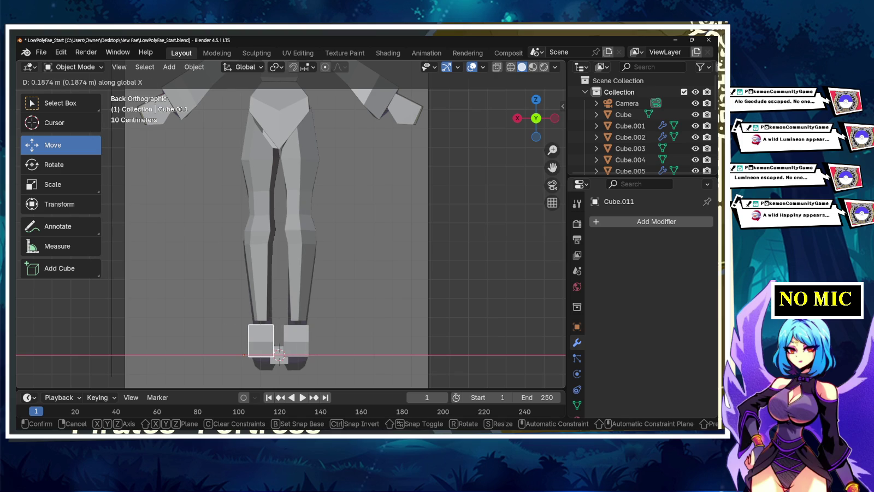
key("Return")
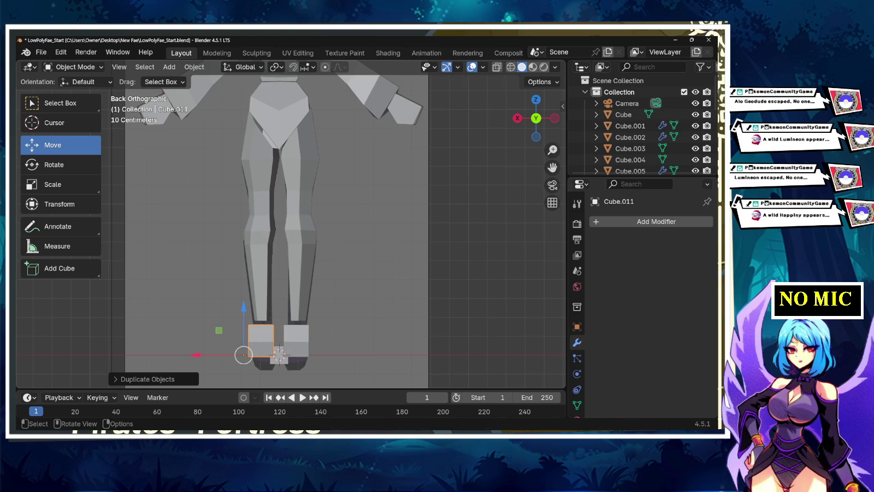
middle_click_drag(328, 246, 372, 235)
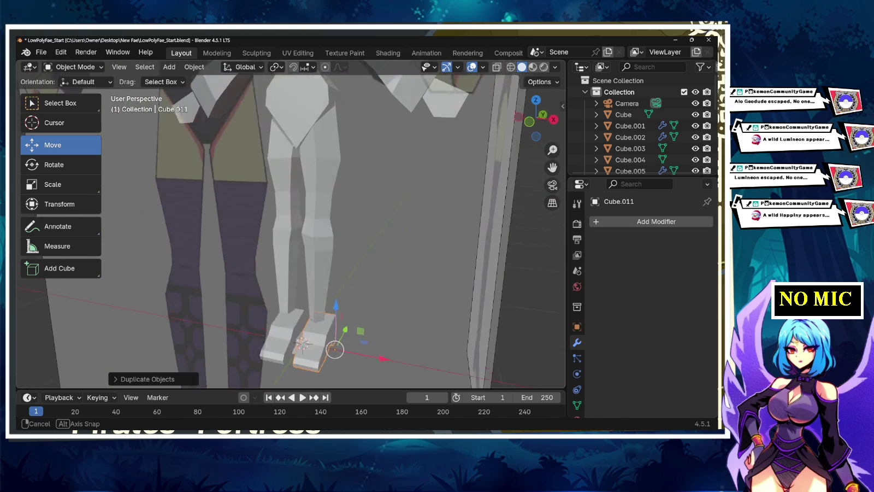
middle_click_drag(371, 235, 349, 229)
scroll(350, 229, "up", 3)
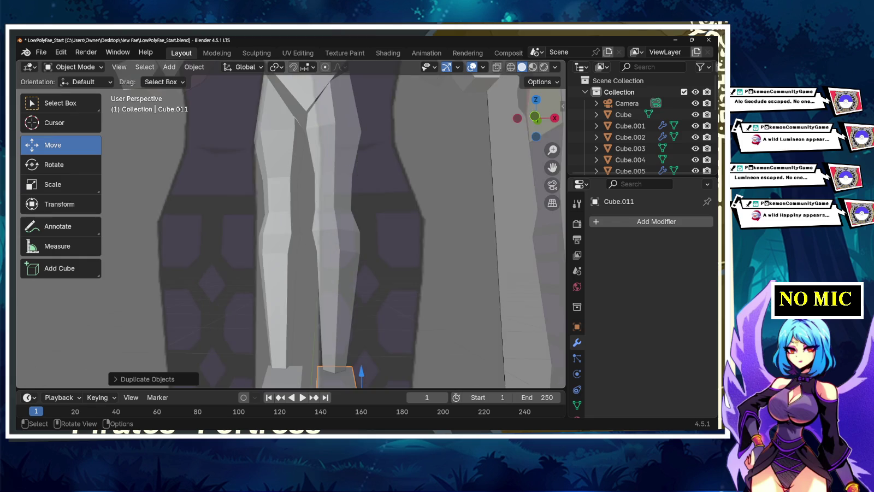
scroll(349, 230, "down", 3)
left_click(251, 219)
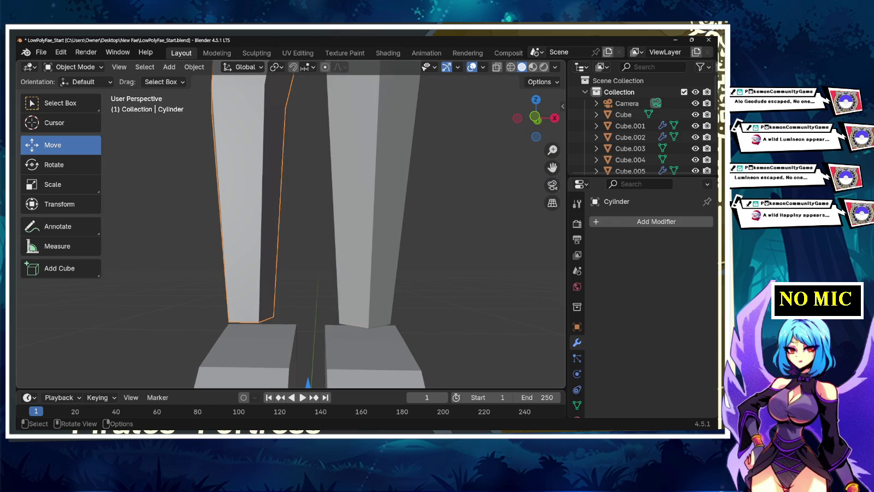
Step: Clear the selection, view the whole figure in Front Orthographic, and select the extra reference image
left_click(361, 207, "shift")
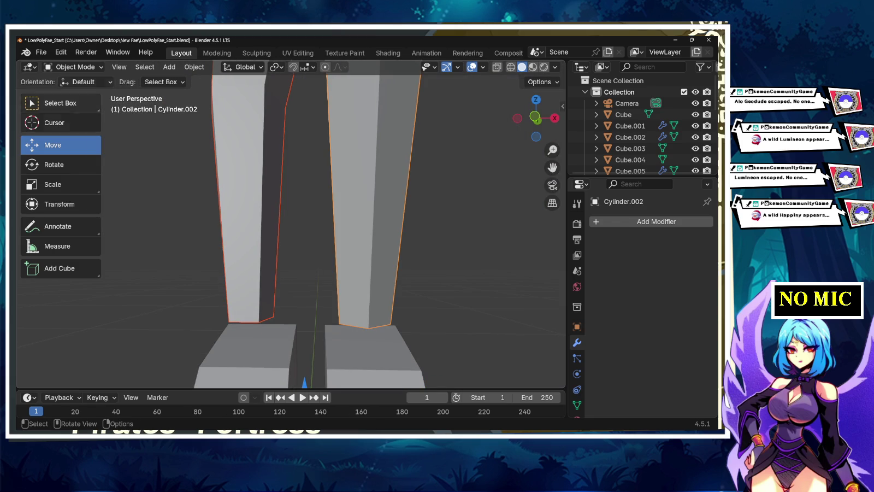
key("ctrl+z")
key("alt+a")
key("KP_7")
key("KP_1")
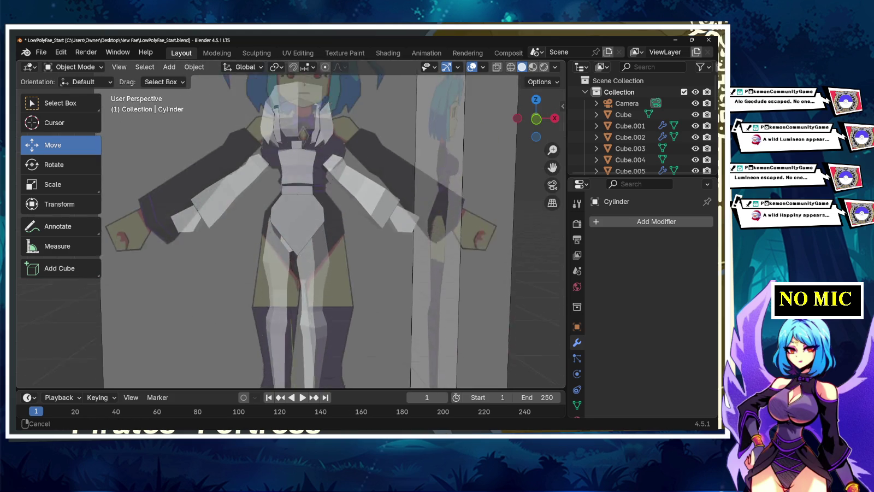
middle_click_drag(327, 230, 328, 251)
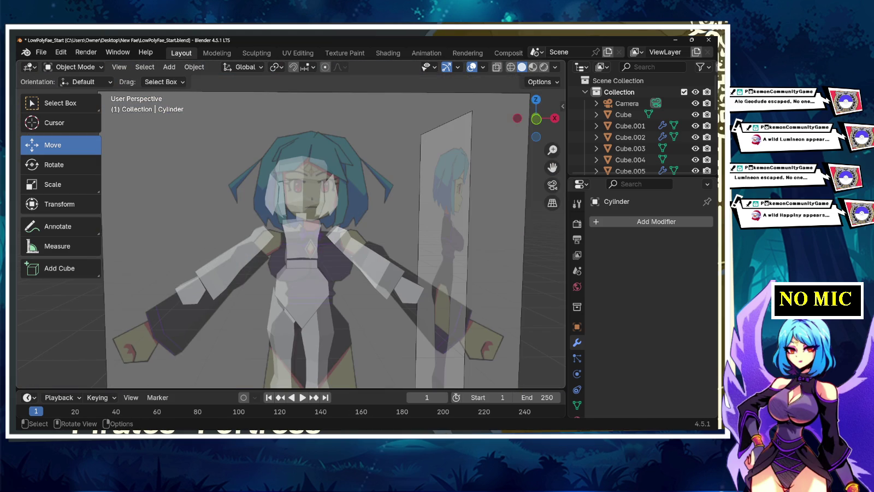
left_click(536, 118)
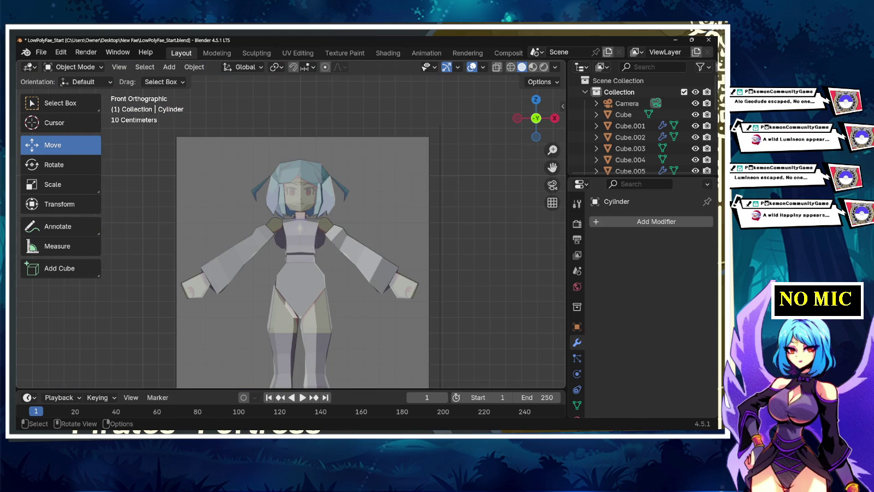
middle_click_drag(299, 319, 299, 215, "shift")
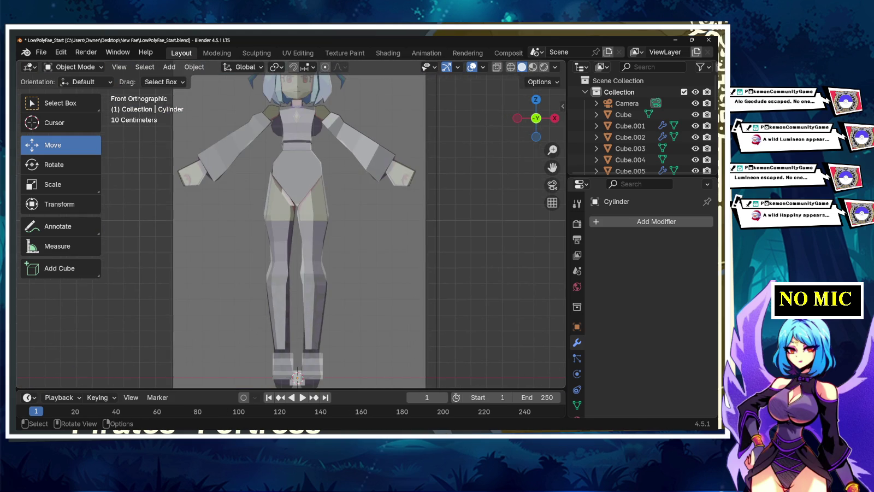
left_click(300, 214)
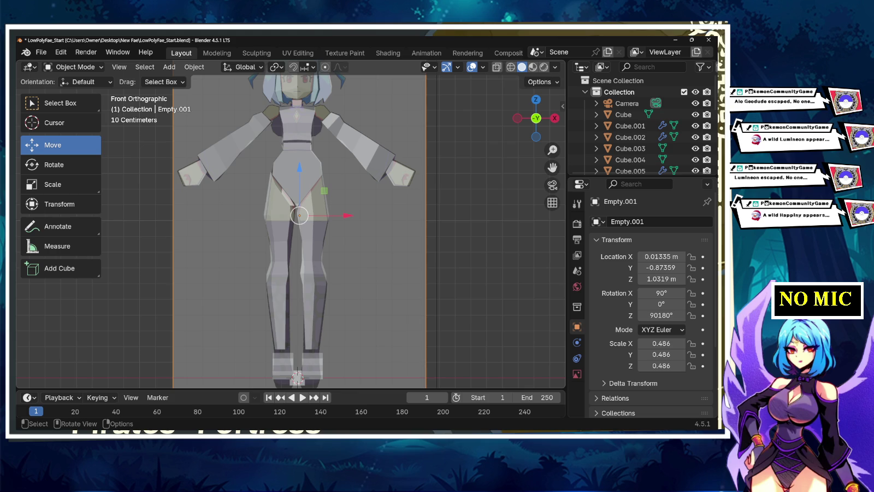
Step: From a side view, move the reference image along Y from -0.87359 m to 0.55128 m
left_click(299, 215)
left_click(299, 214)
left_click(300, 214)
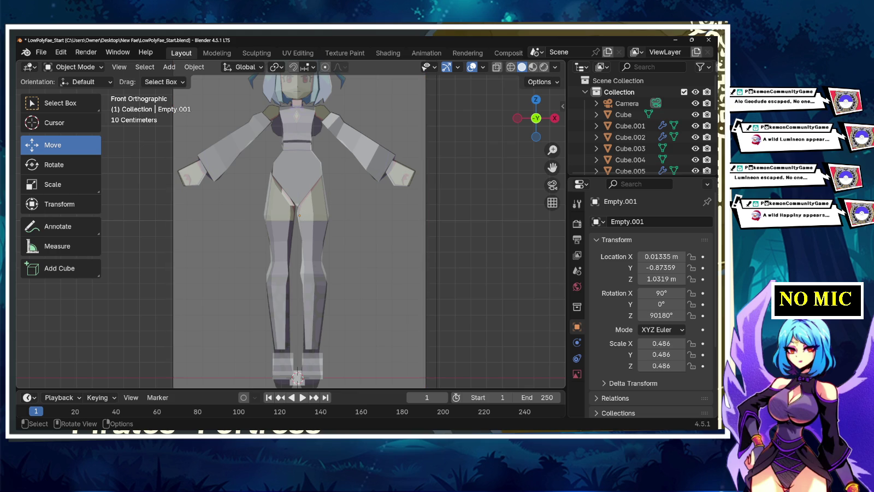
left_click(300, 214)
key("alt+a")
mouse_move(299, 219)
middle_mouse_down()
mouse_move(355, 224)
mouse_move(339, 225)
middle_mouse_up()
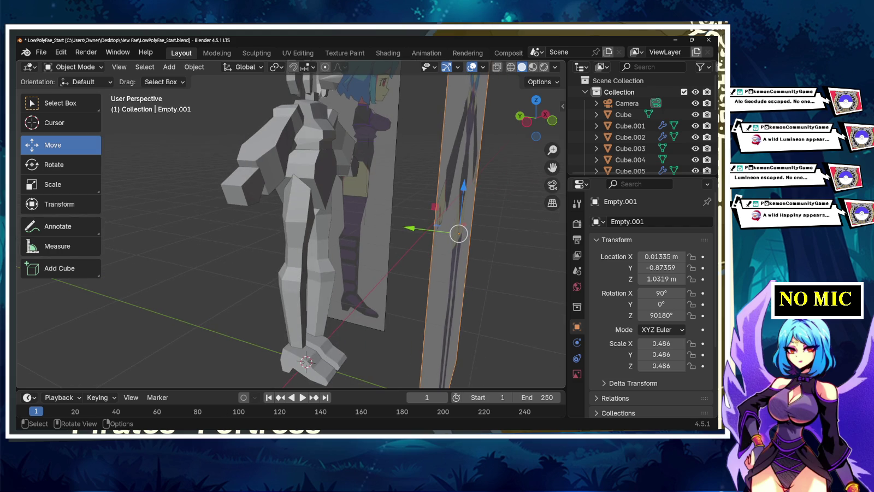
scroll(289, 229, "down", 3)
scroll(290, 230, "down", 2)
left_click(340, 226)
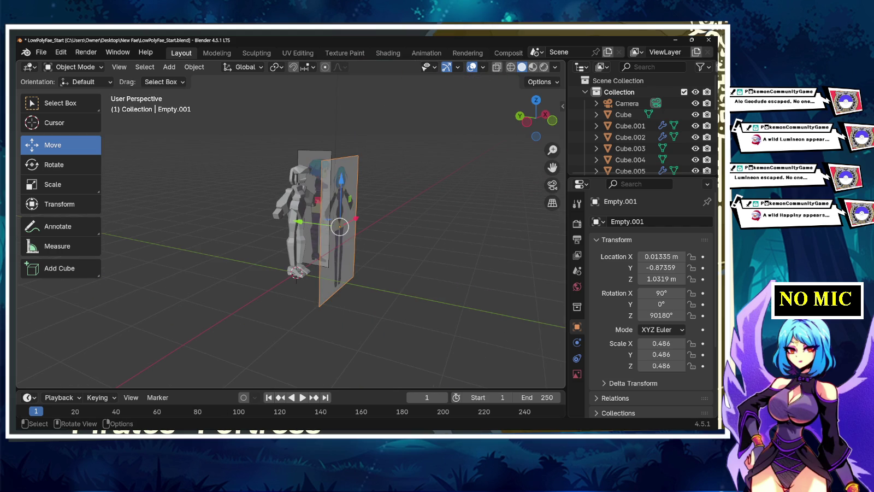
left_click_drag(300, 221, 235, 213)
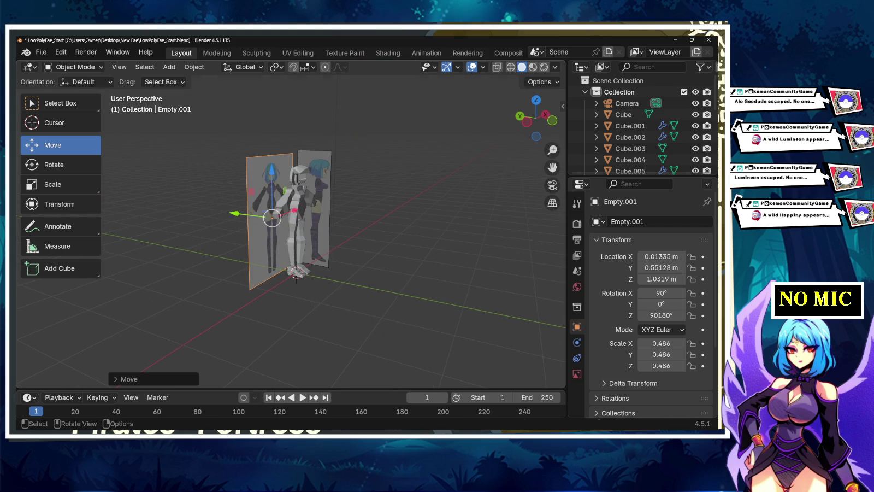
Step: Check the figure and relocated reference image from straight front and back views
middle_click_drag(235, 213, 257, 214)
scroll(295, 218, "up", 3)
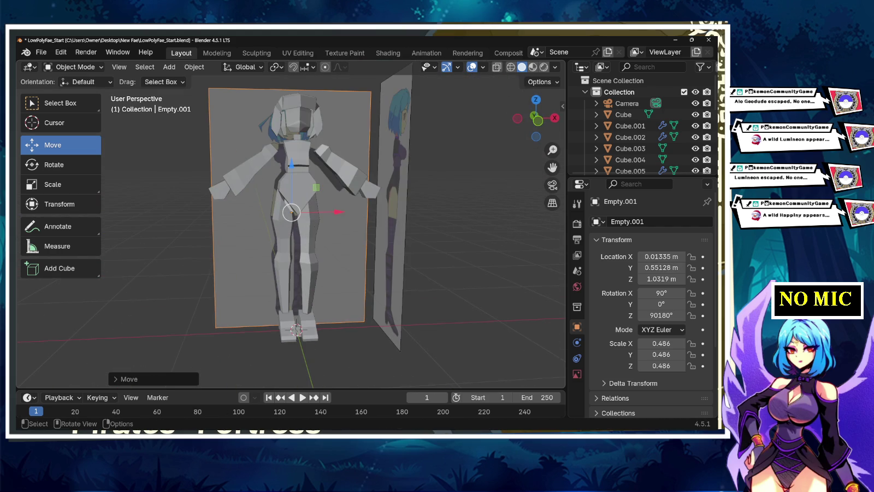
left_click(538, 120)
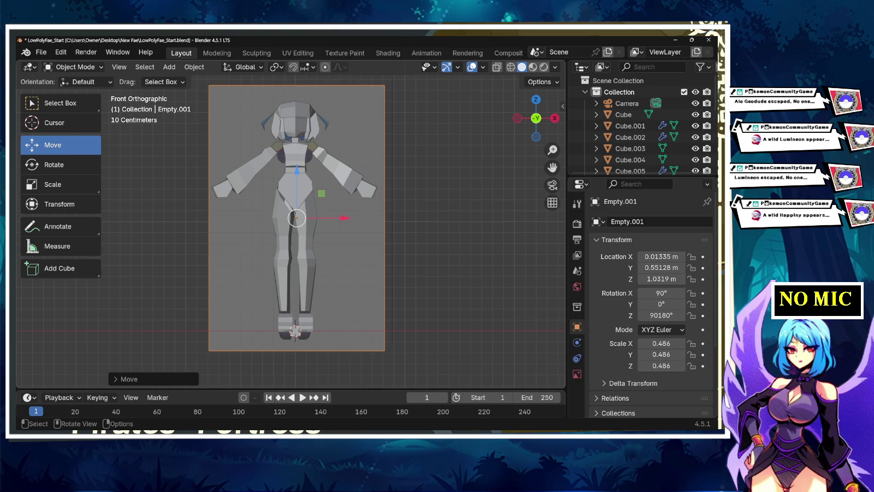
scroll(295, 218, "up", 2)
middle_click_drag(295, 219, 350, 205)
left_click(536, 119)
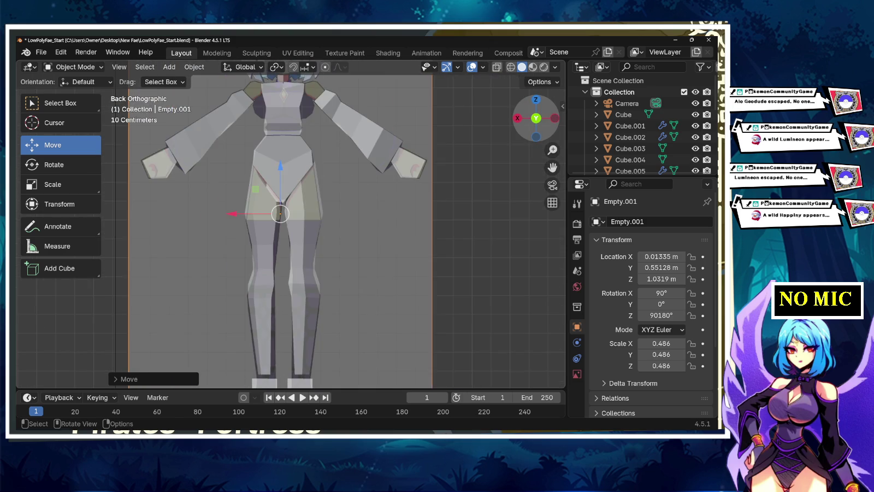
scroll(295, 229, "down", 2)
mouse_move(295, 229)
middle_mouse_down()
mouse_move(328, 219)
mouse_move(288, 283)
mouse_move(289, 355)
middle_mouse_up()
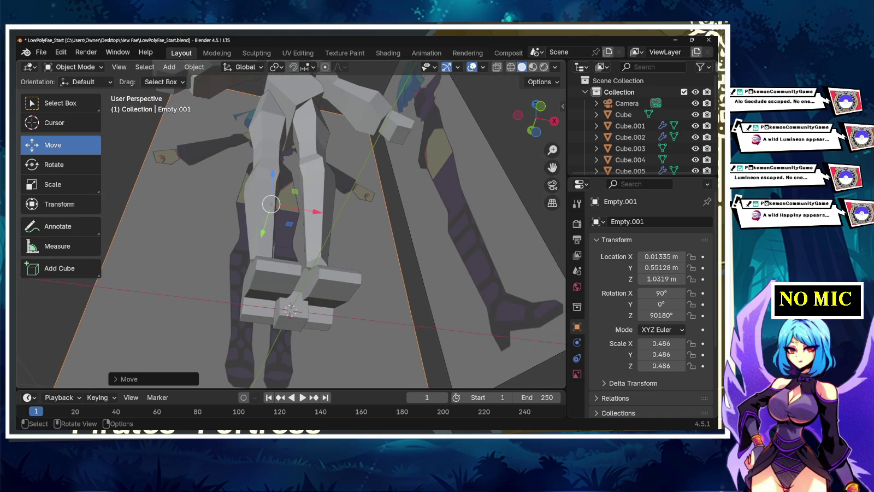
Step: Remove the extra reference image empty, check the figure, and save as LowPolyFae_Start.blend
key("Delete")
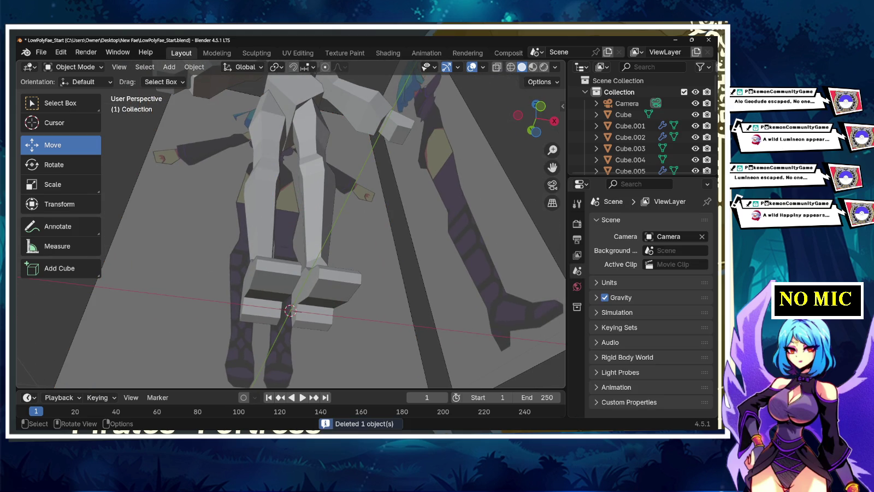
middle_click_drag(290, 356, 289, 305)
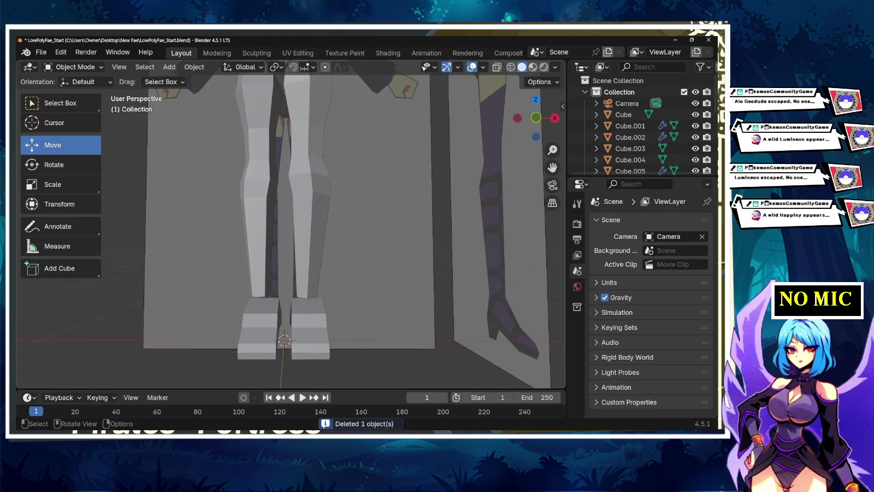
scroll(290, 295, "down", 6)
mouse_move(290, 306)
middle_mouse_down()
mouse_move(295, 328)
mouse_move(301, 306)
middle_mouse_up()
scroll(301, 246, "up", 4)
scroll(301, 246, "down", 3)
mouse_move(301, 246)
middle_mouse_down()
mouse_move(336, 253)
mouse_move(307, 252)
middle_mouse_up()
key("ctrl+s")
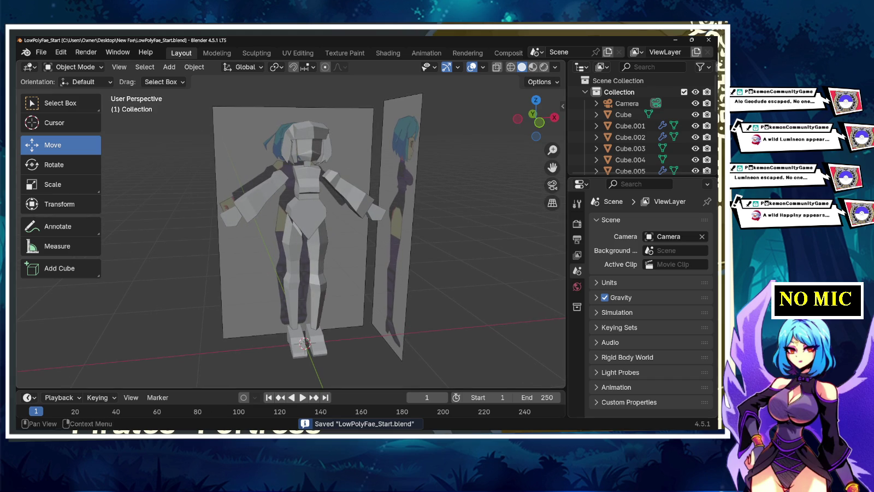